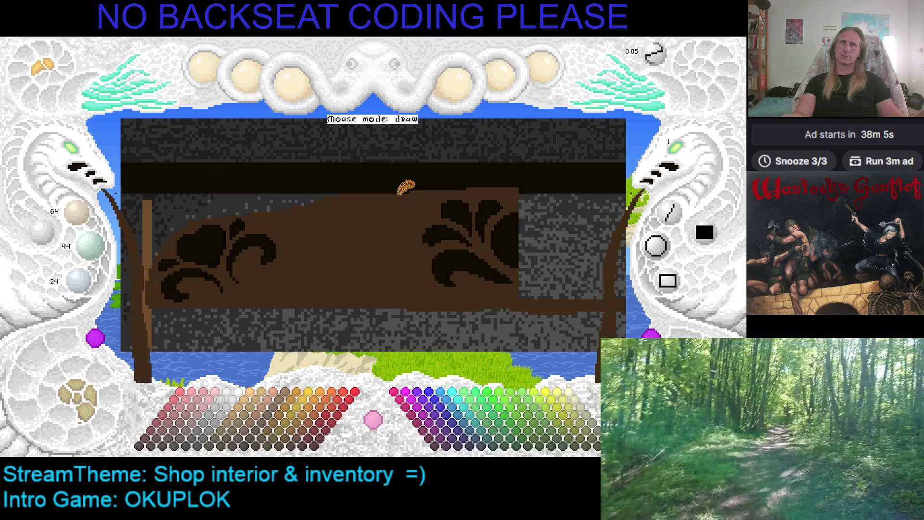
Pan across the counter and sample the near-black 16/11/6 from a flower carving.
mouse_move(405, 187)
mouse_down()
mouse_move(253, 198)
mouse_move(511, 182)
mouse_move(295, 198)
mouse_move(435, 179)
mouse_move(357, 182)
mouse_move(438, 202)
mouse_move(391, 206)
mouse_move(357, 182)
mouse_up()
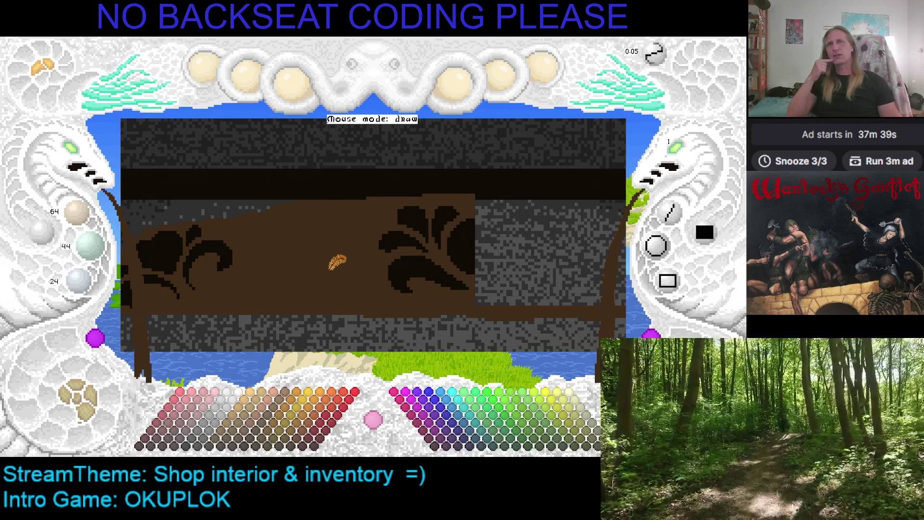
key(Left)
mouse_move(394, 259)
mouse_down()
mouse_move(361, 264)
mouse_move(322, 247)
mouse_up()
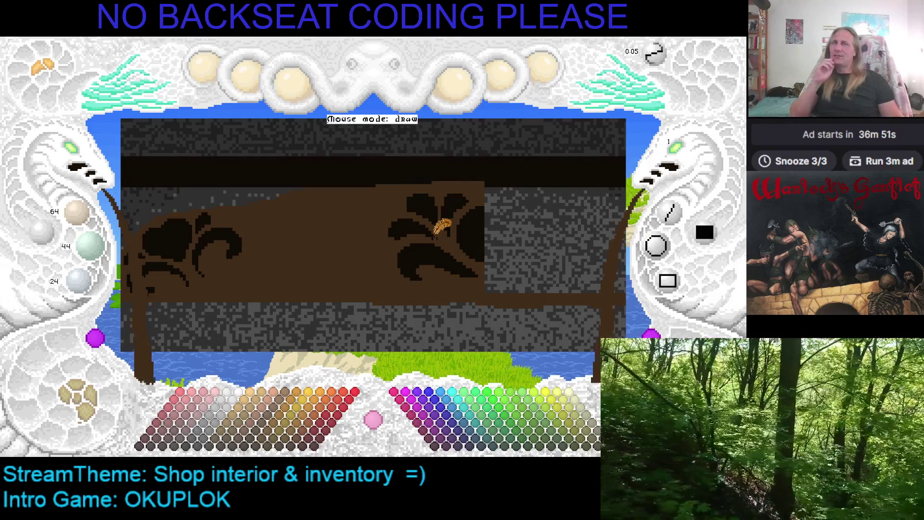
right_click(438, 235)
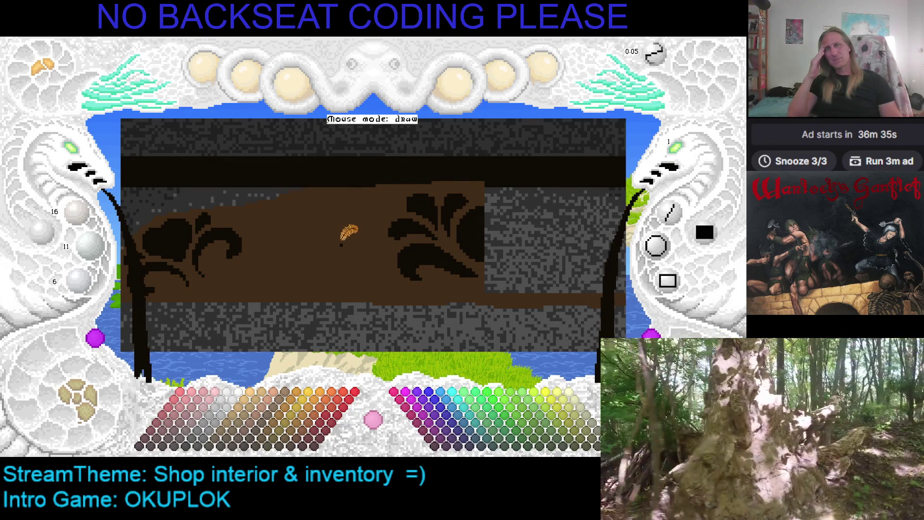
drag(341, 244, 378, 240)
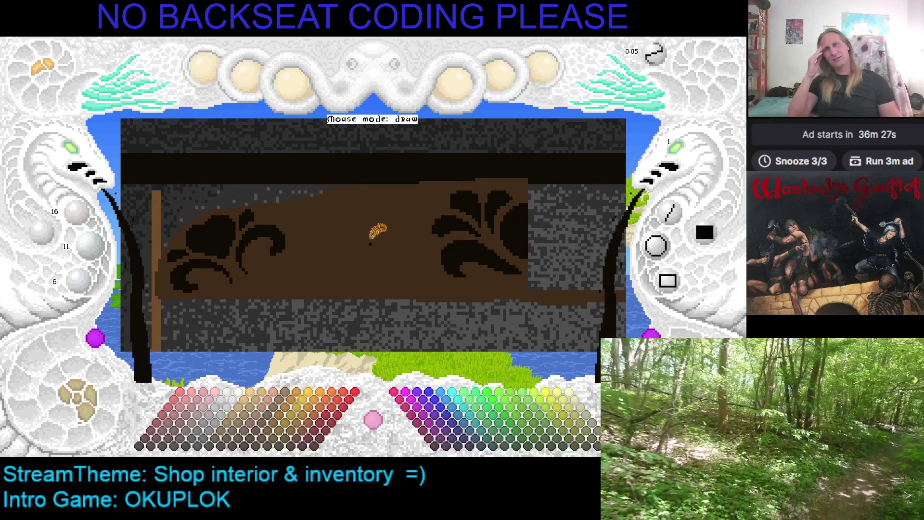
drag(370, 243, 340, 237)
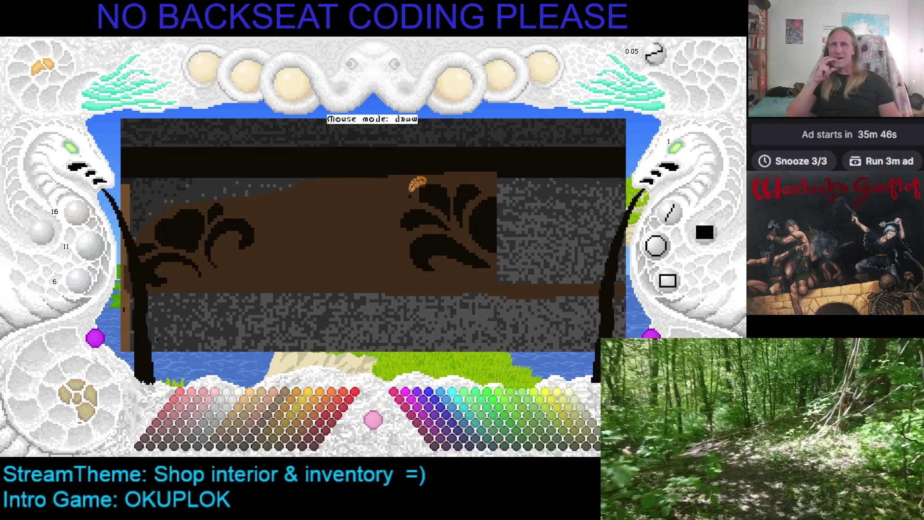
key(Left)
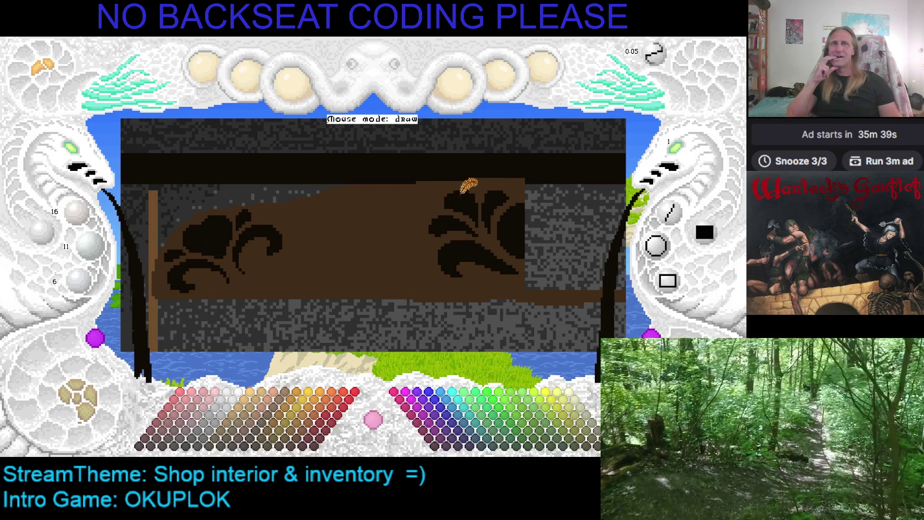
key(Tab)
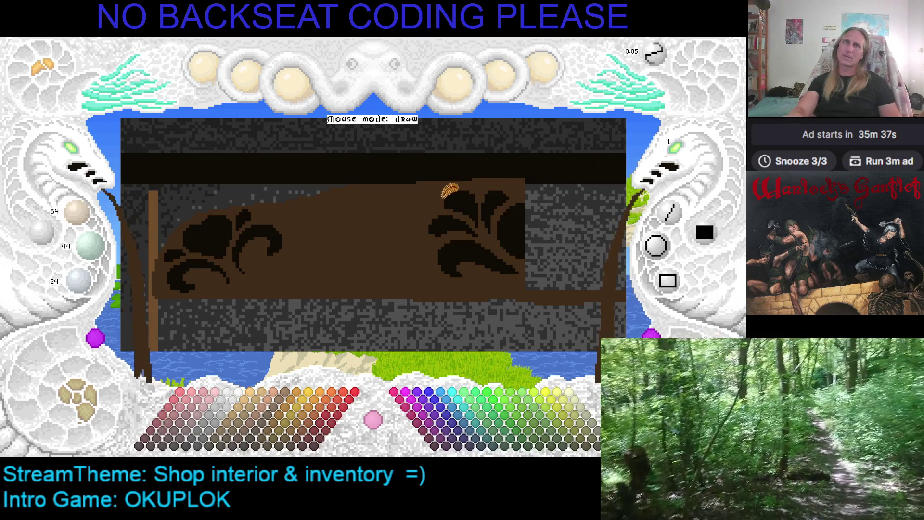
key(Tab)
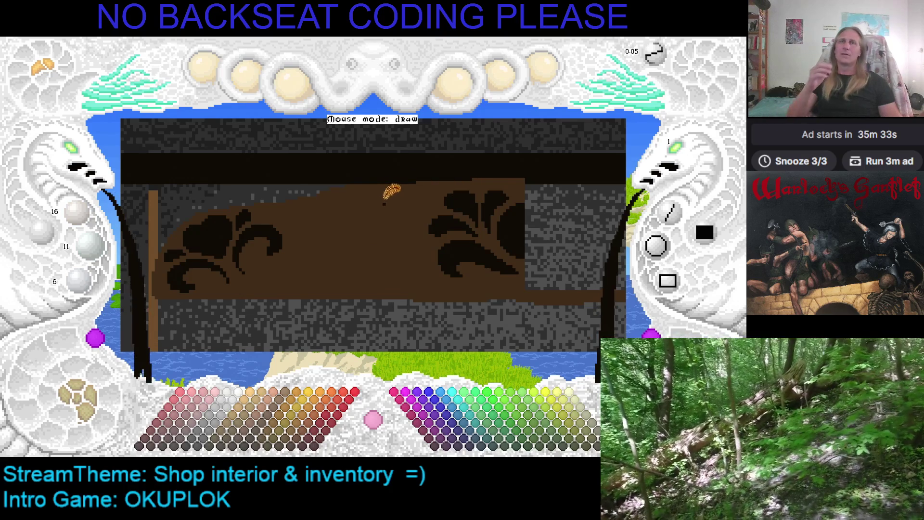
drag(409, 211, 383, 212)
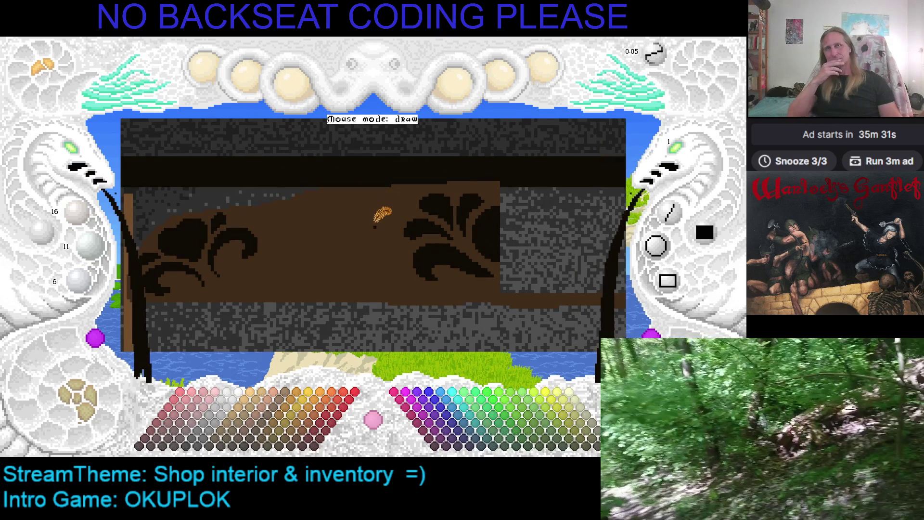
drag(383, 213, 408, 207)
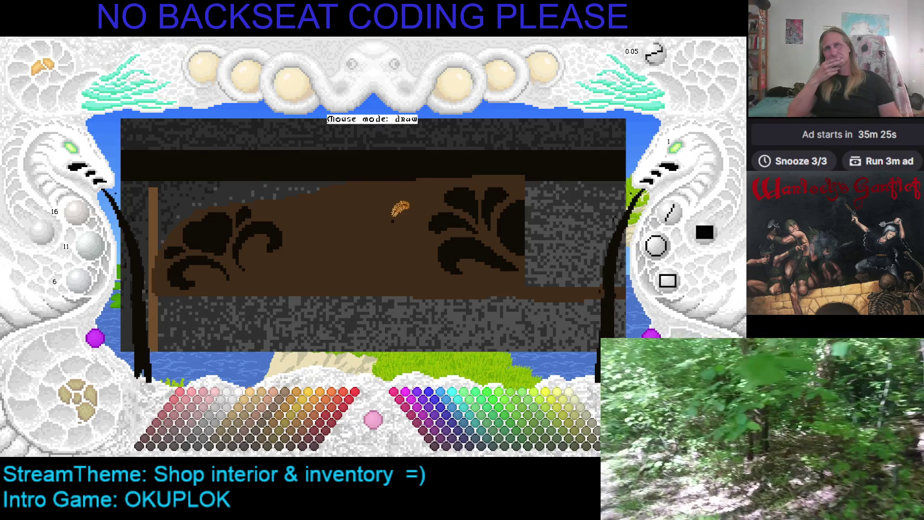
key(Right)
key(Down)
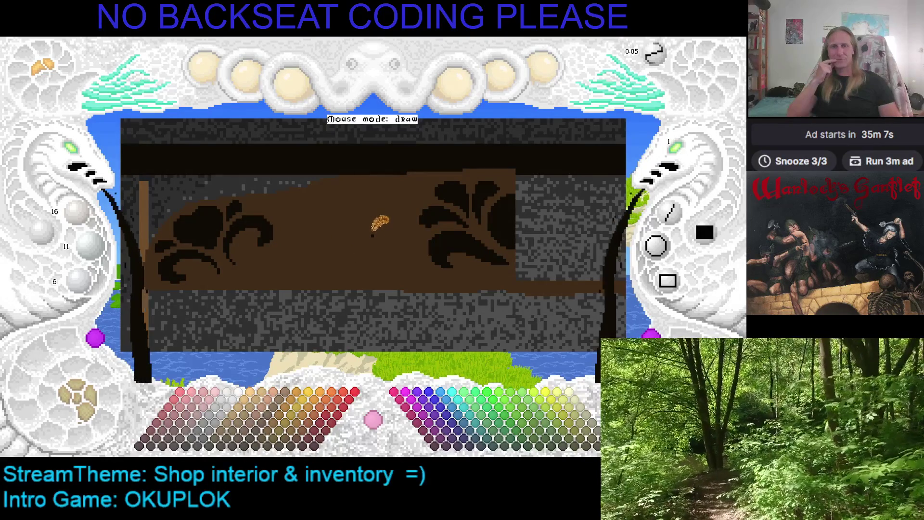
drag(373, 235, 350, 237)
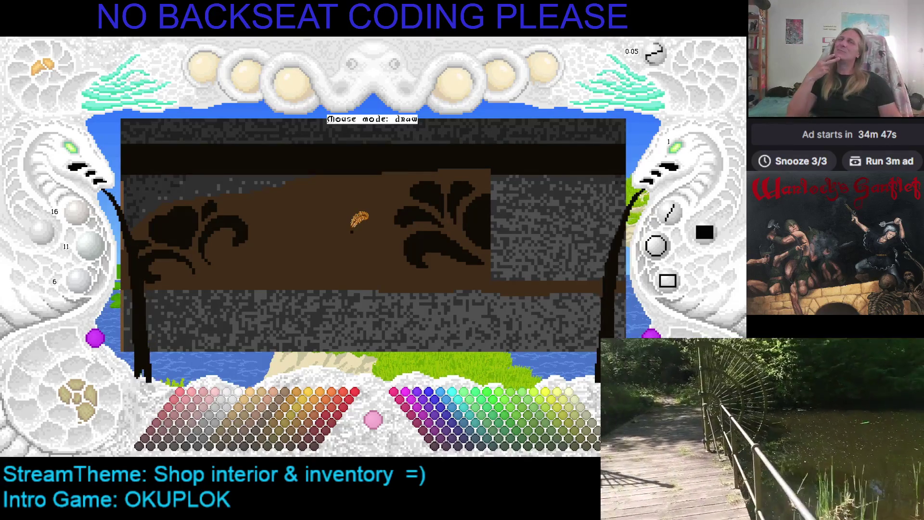
drag(352, 232, 373, 236)
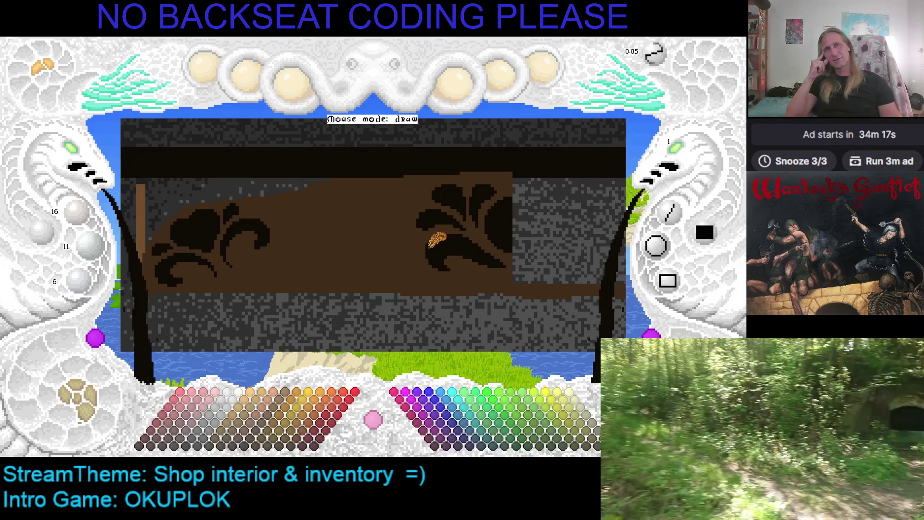
mouse_move(429, 252)
mouse_down()
mouse_move(357, 235)
mouse_move(375, 236)
mouse_up()
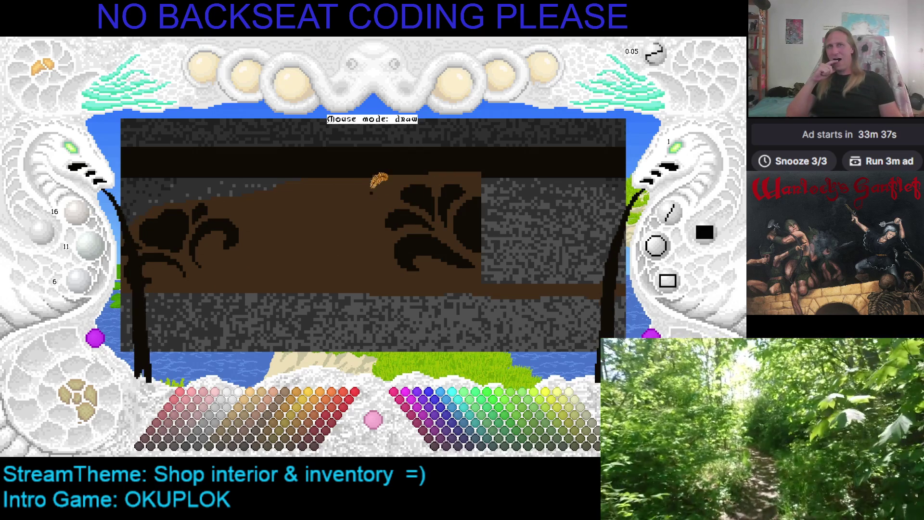
drag(378, 207, 358, 217)
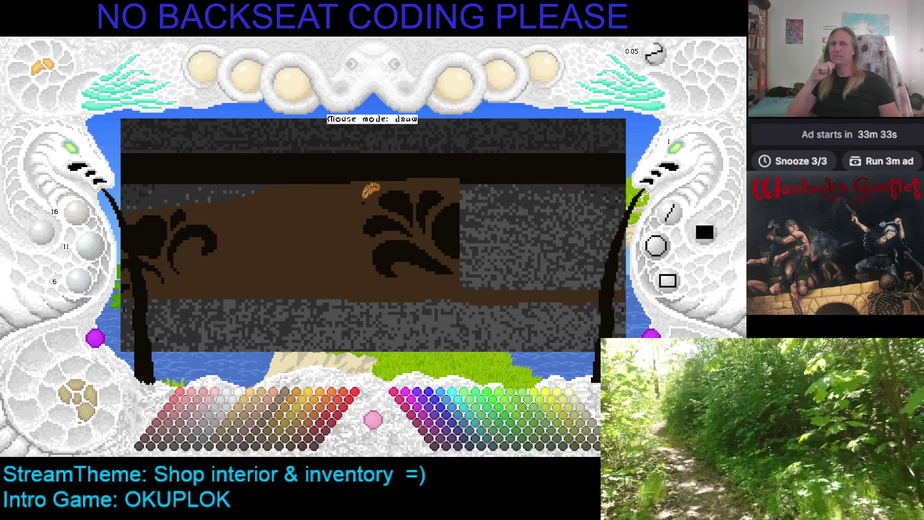
mouse_move(353, 212)
mouse_down()
mouse_move(434, 179)
mouse_move(383, 189)
mouse_move(385, 216)
mouse_move(356, 210)
mouse_move(364, 219)
mouse_up()
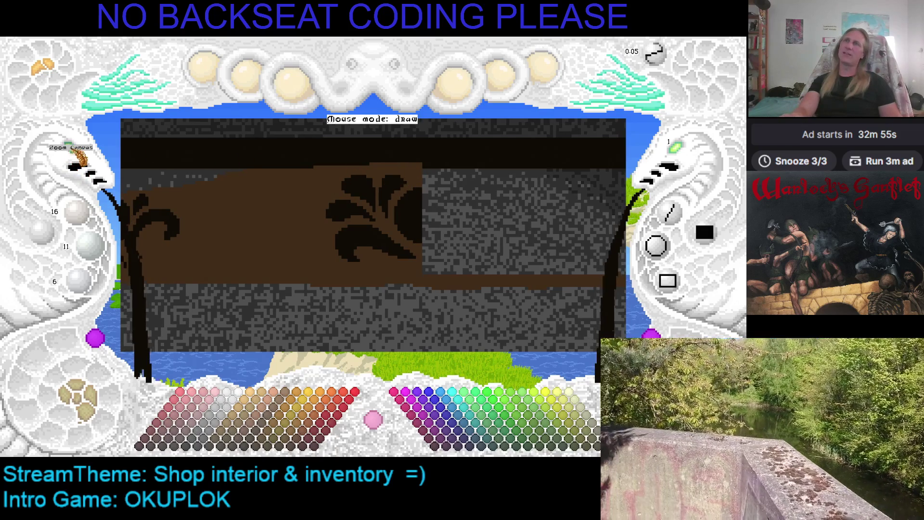
Zoom in on the canvas and pan to centre the floral carving on the counter.
click(77, 155)
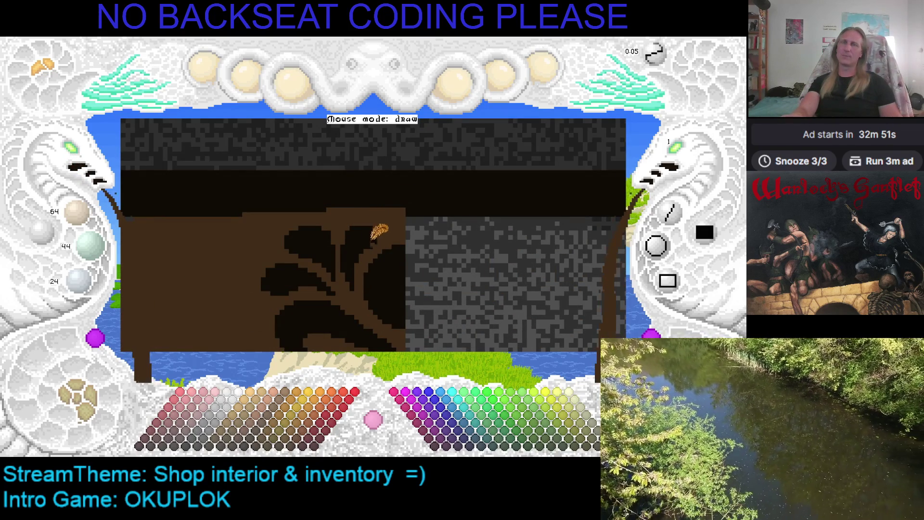
mouse_move(374, 237)
mouse_down()
mouse_move(480, 206)
mouse_move(446, 199)
mouse_up()
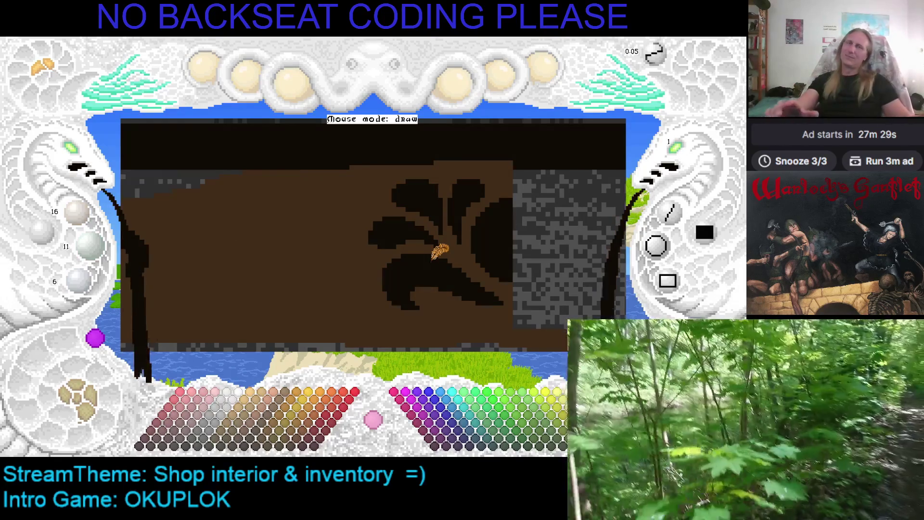
mouse_move(439, 251)
mouse_down()
mouse_move(586, 243)
mouse_move(466, 243)
mouse_move(486, 244)
mouse_up()
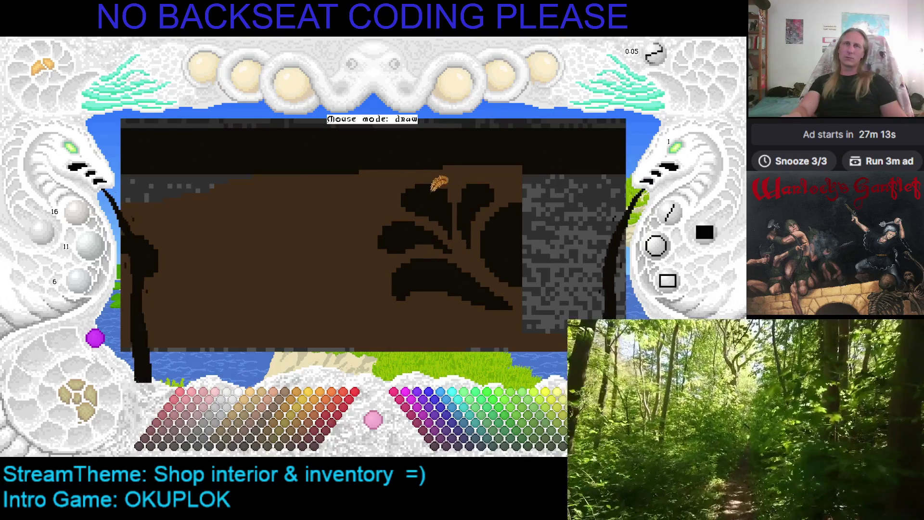
Paint brown over the upper leaf lobes and outline a rounded black lobe above the lower swirl.
drag(402, 195, 474, 188)
click(423, 220)
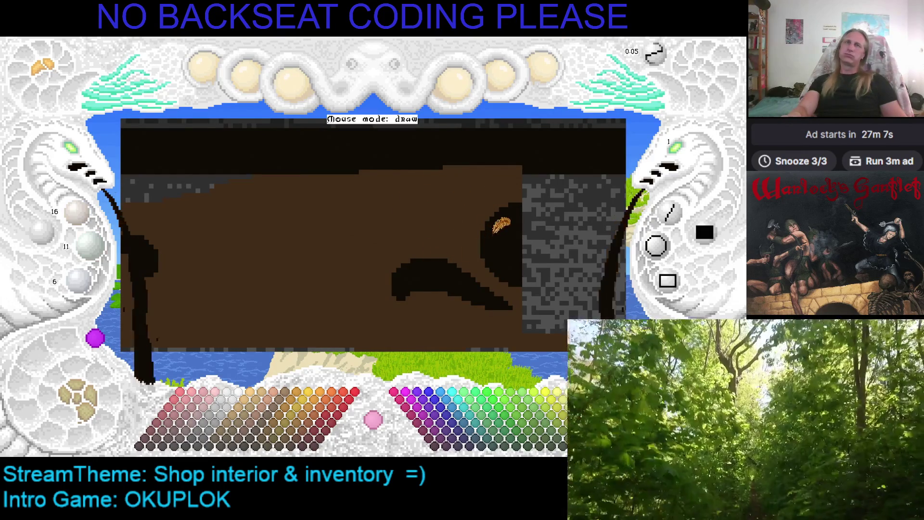
mouse_move(463, 227)
mouse_down()
mouse_move(474, 205)
mouse_move(452, 187)
mouse_move(400, 207)
mouse_move(441, 230)
mouse_move(426, 238)
mouse_move(461, 248)
mouse_up()
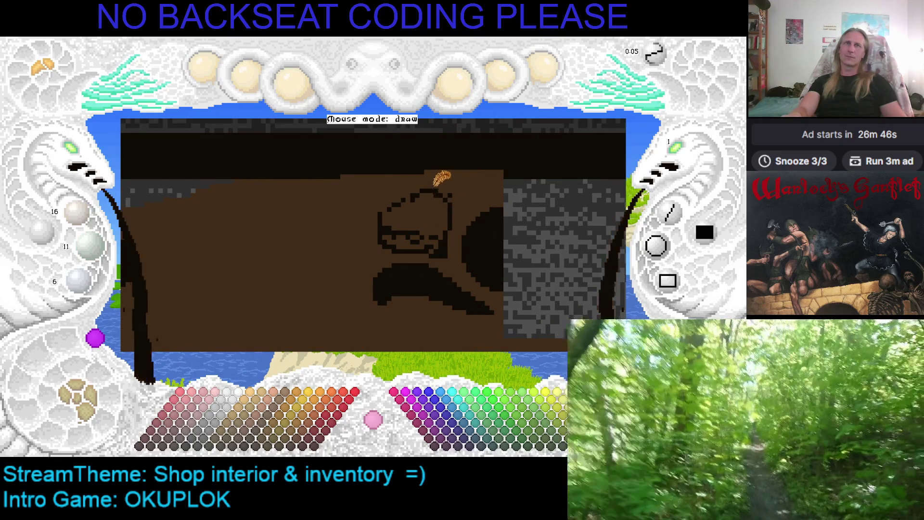
Fill the new lobe outline solid black, then pan toward the counter's left carving.
mouse_move(379, 205)
mouse_down()
mouse_move(422, 206)
mouse_move(412, 223)
mouse_move(439, 241)
mouse_up()
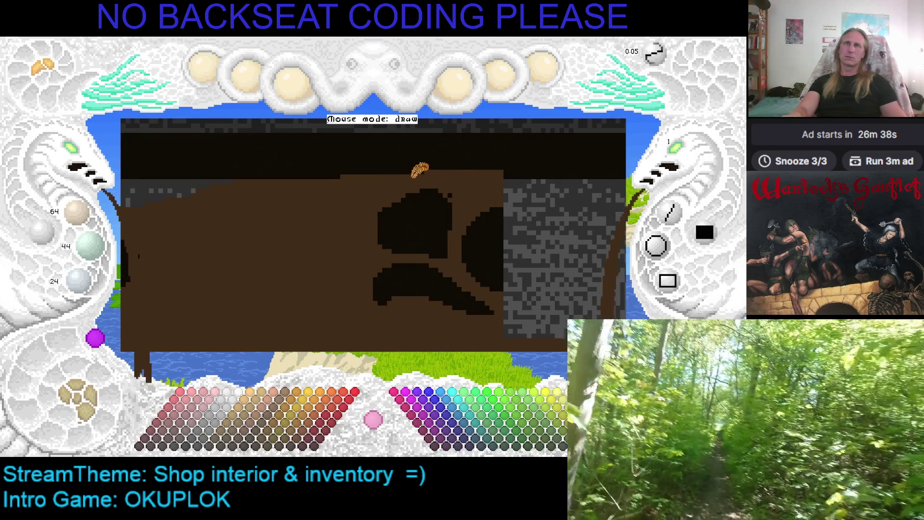
drag(440, 216, 532, 222)
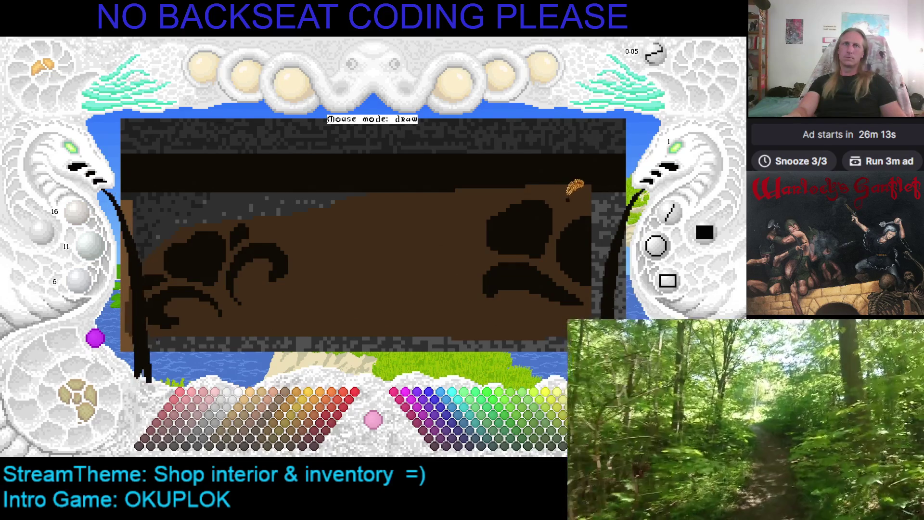
right_click(519, 192)
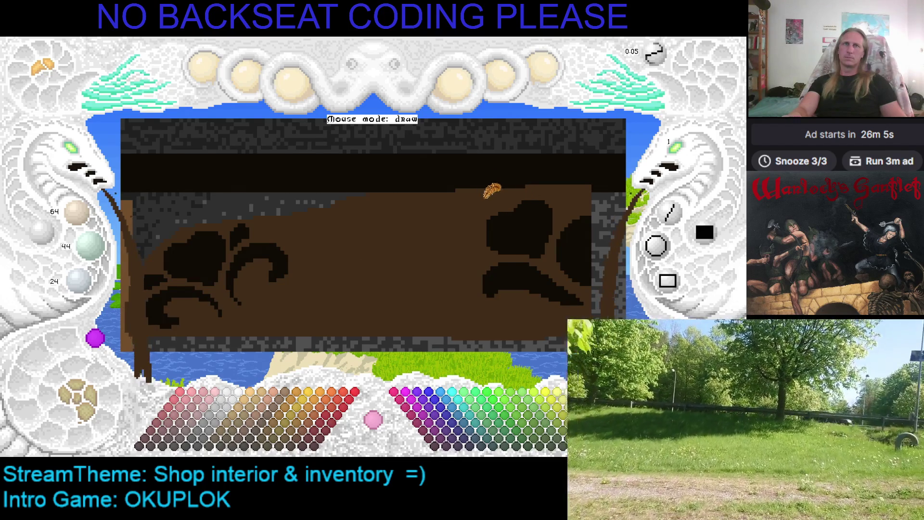
right_click(499, 212)
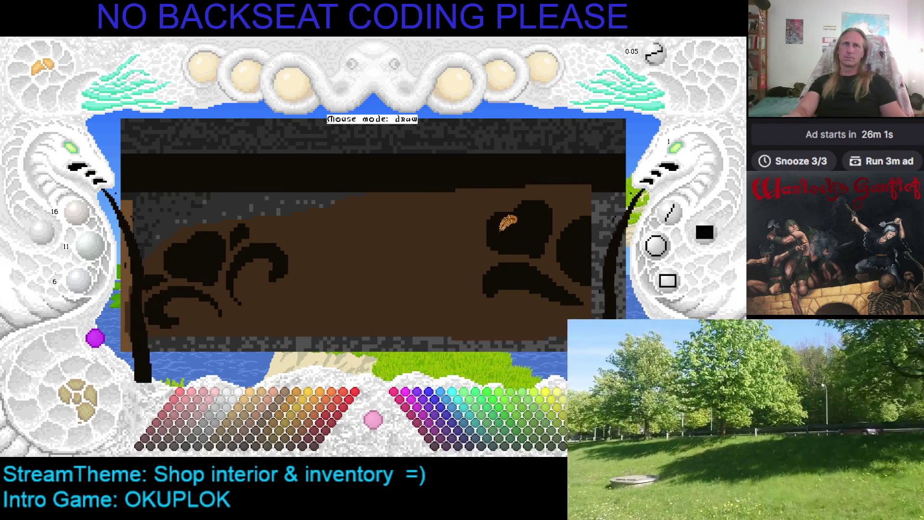
right_click(493, 234)
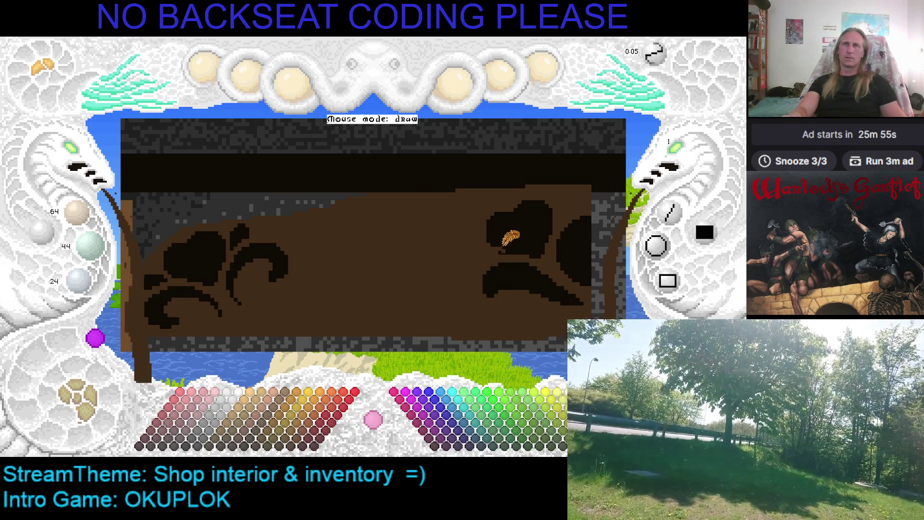
scroll(518, 235, down, 2)
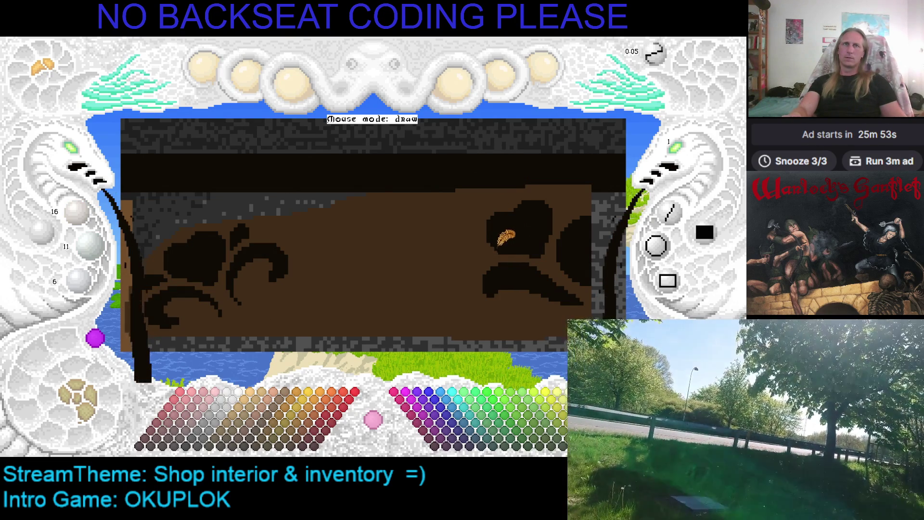
key(ctrl+z)
scroll(500, 243, up, 2)
scroll(518, 227, down, 2)
key(ctrl+y)
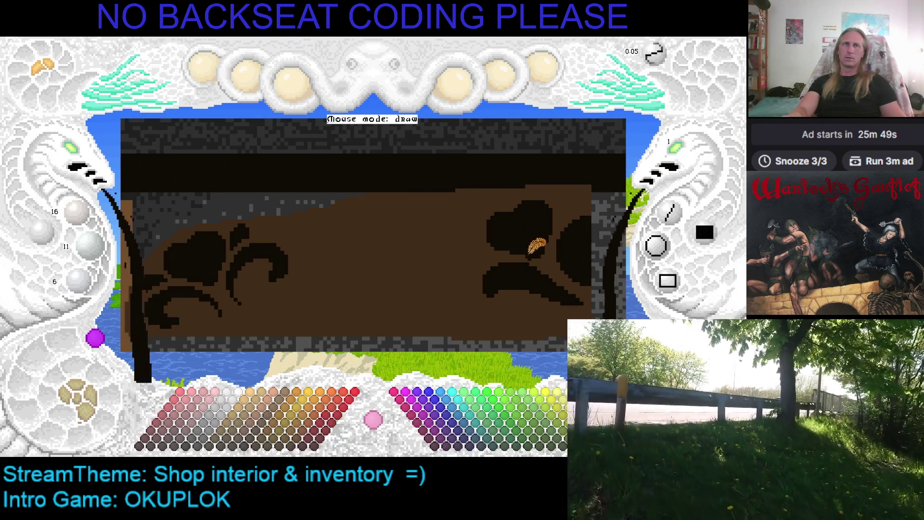
key(Left)
key(Up)
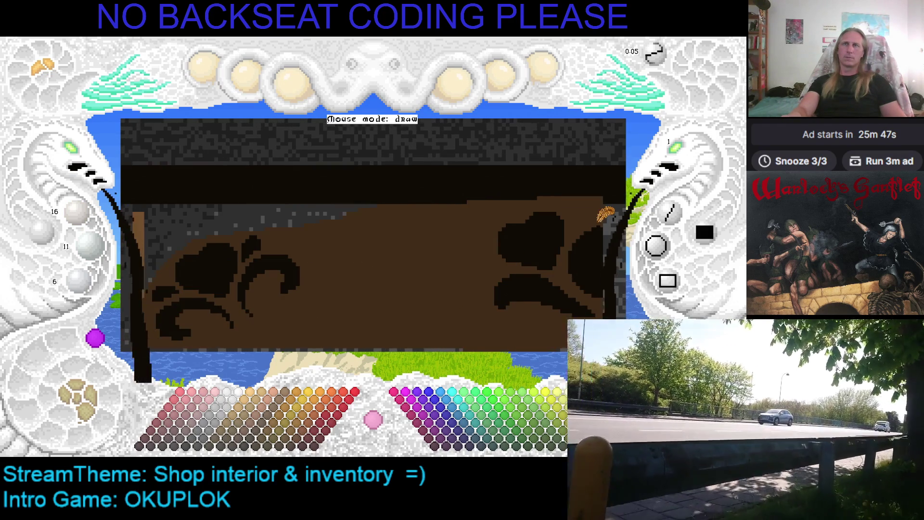
key(Right)
key(Right)
key(Right)
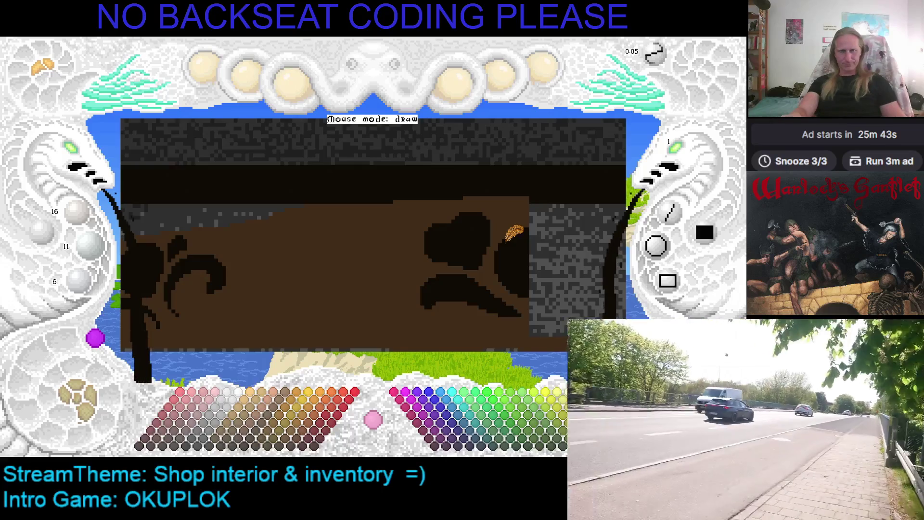
key(Down)
key(Right)
key(Right)
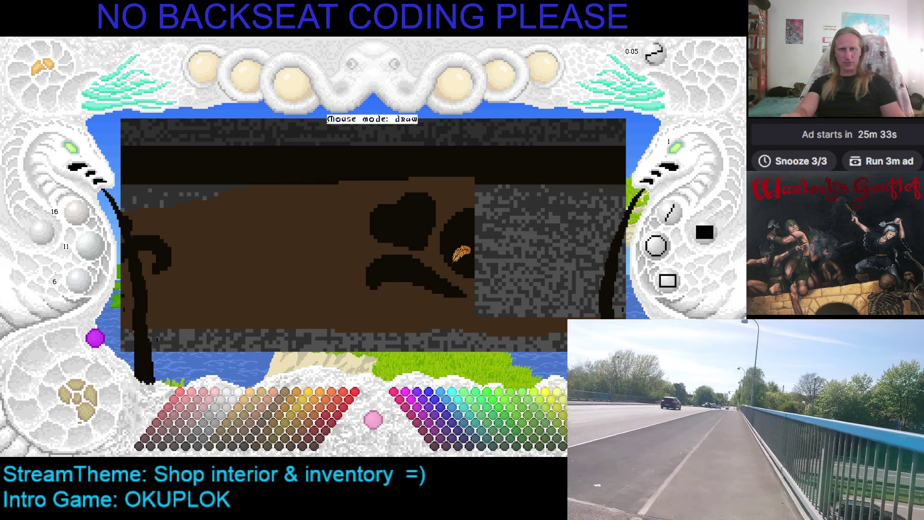
key(Right)
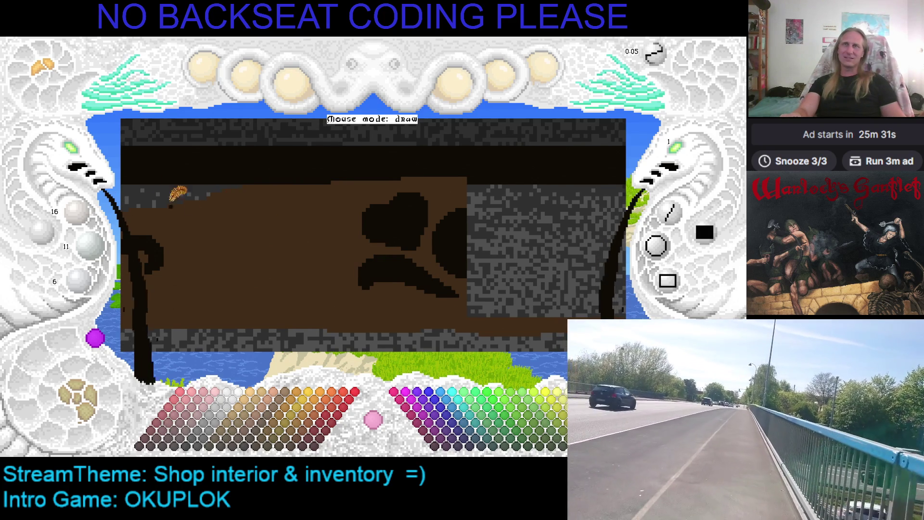
Zoom in on the counter and bring the wall above it into view.
click(80, 153)
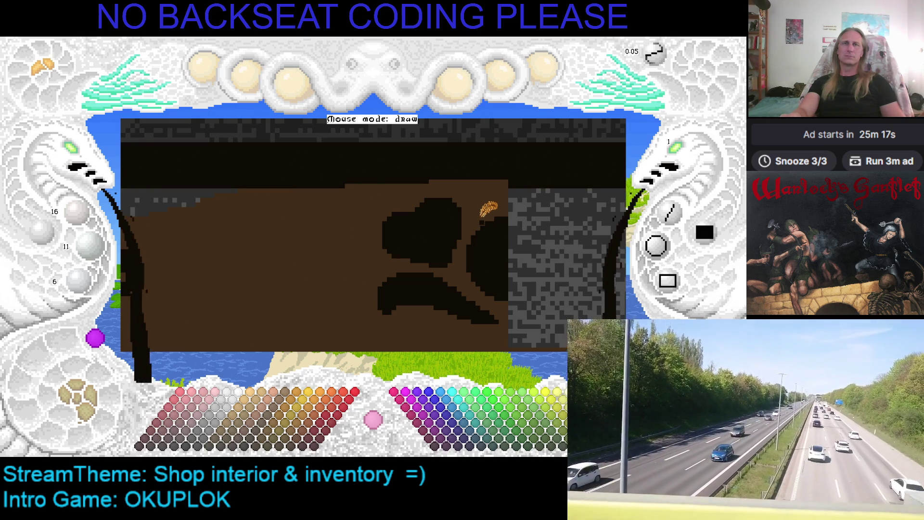
scroll(483, 208, down, 2)
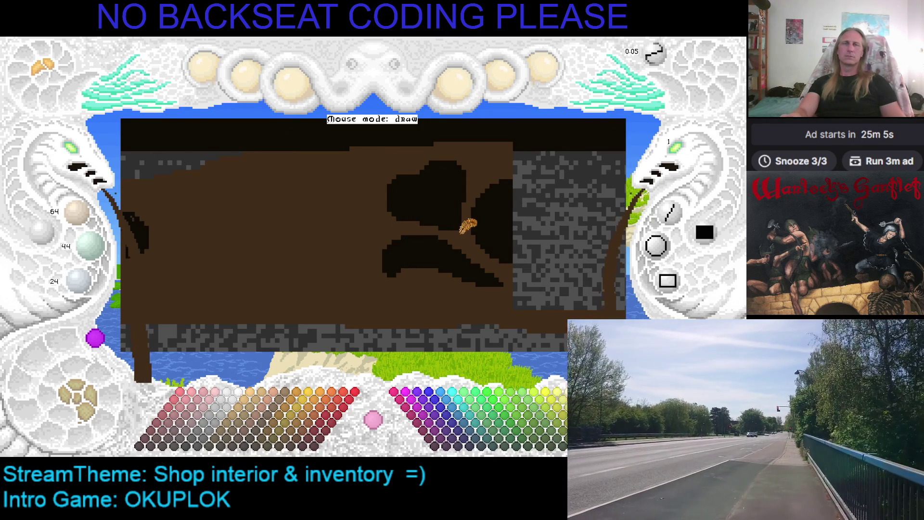
drag(354, 236, 426, 271)
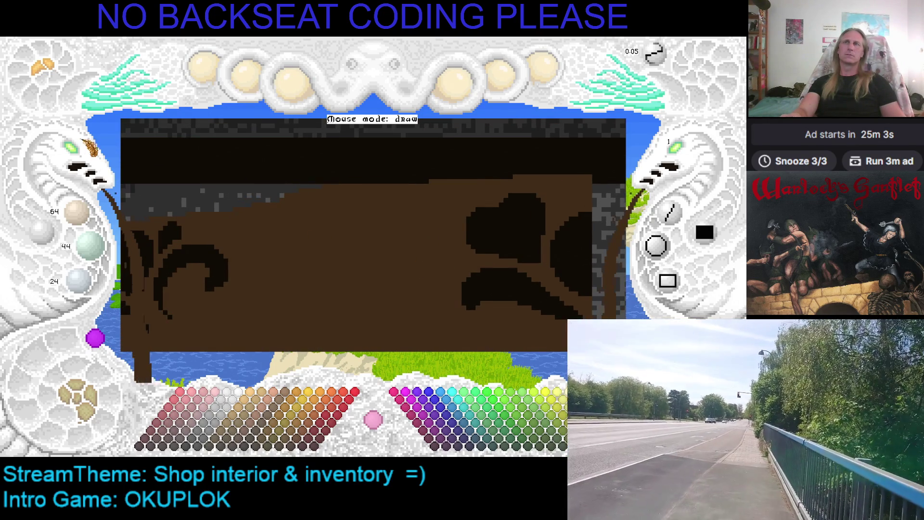
scroll(72, 154, down, 2)
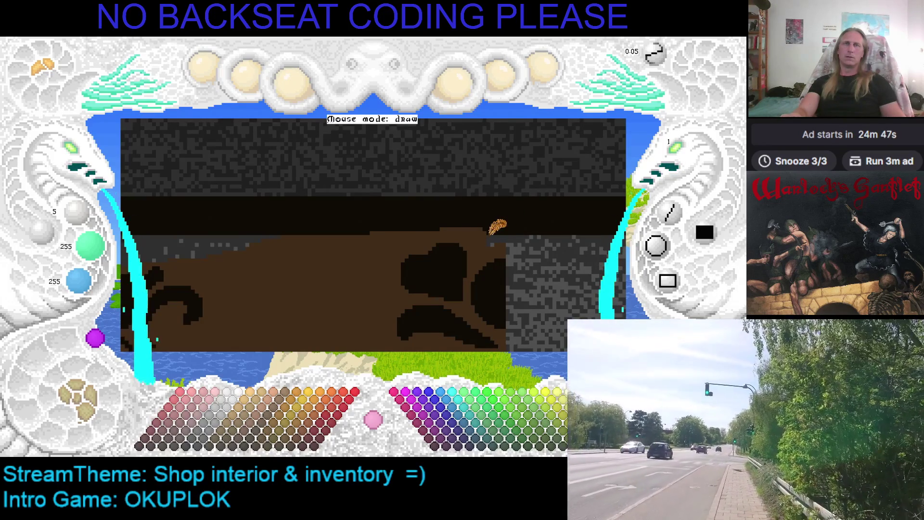
Sample the counter's dark brown, then pick bright green 0/191/0 from the palette.
right_click(476, 229)
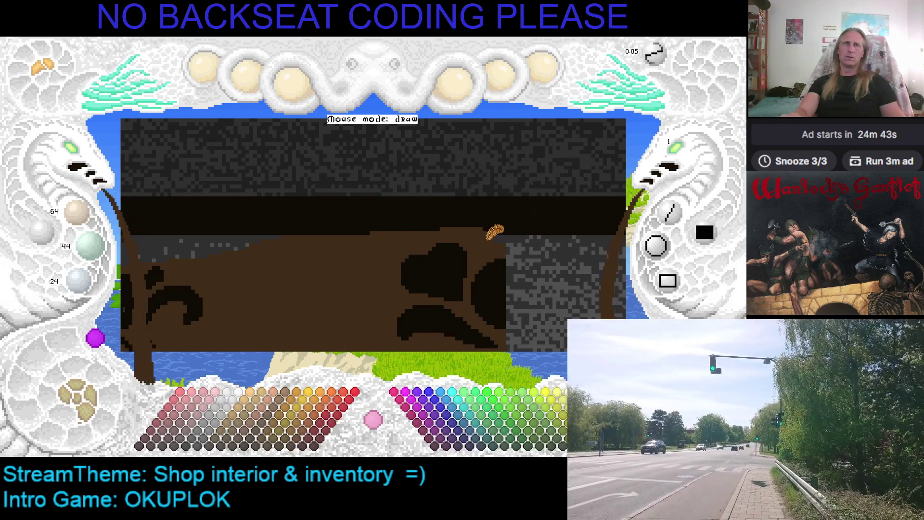
key(ctrl+z)
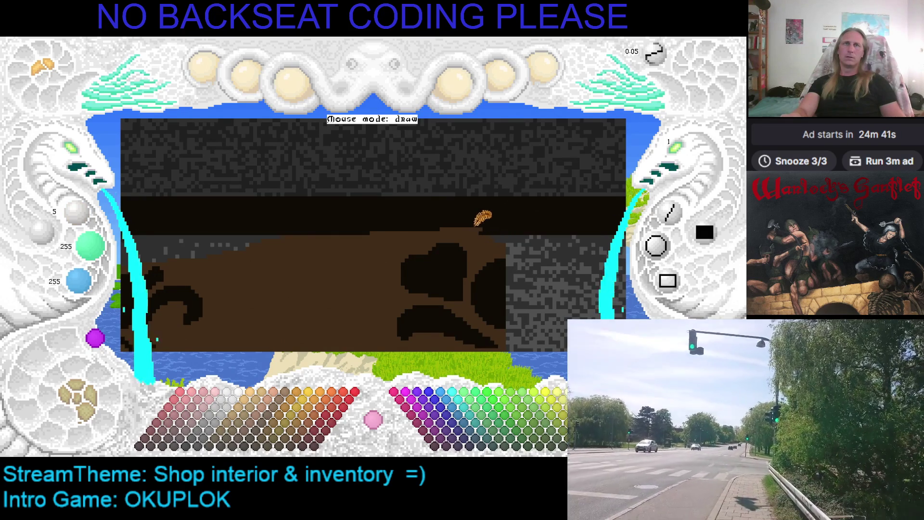
right_click(482, 230)
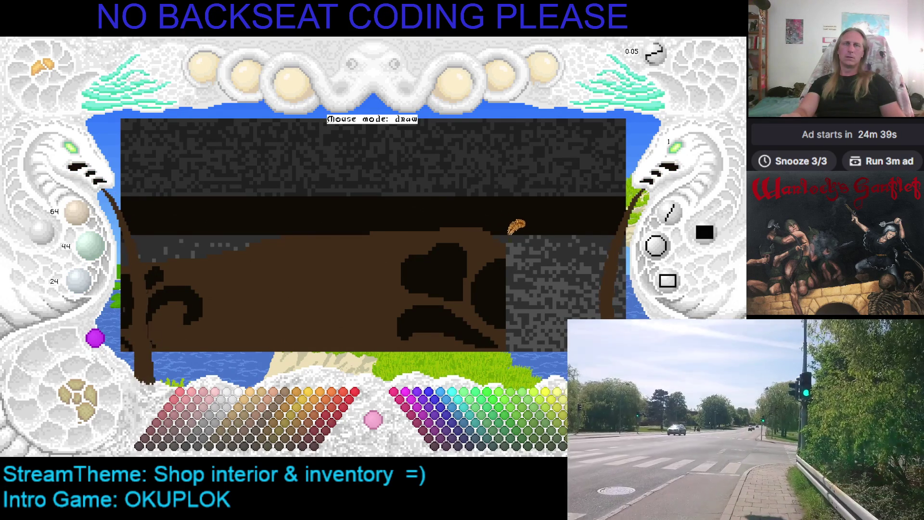
scroll(506, 226, down, 3)
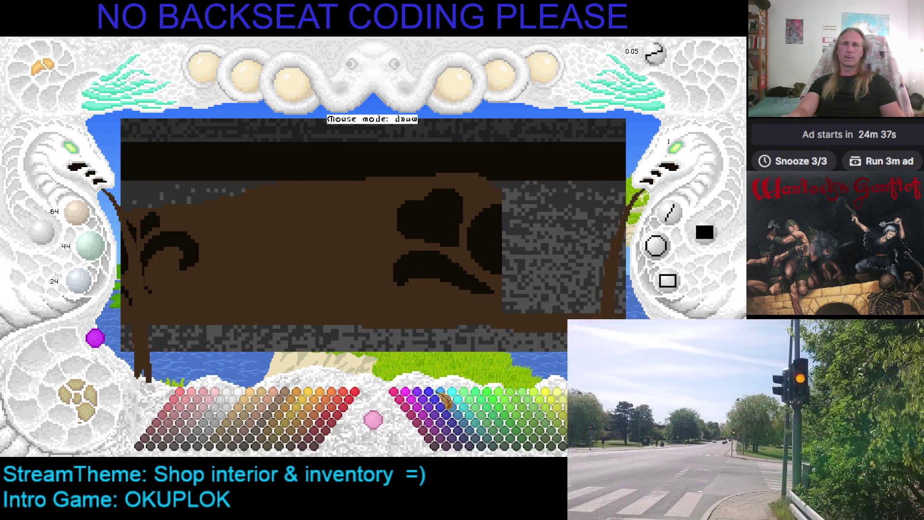
click(505, 410)
Flood-fill the counter body bright green, then refill it with dark green.
click(509, 415)
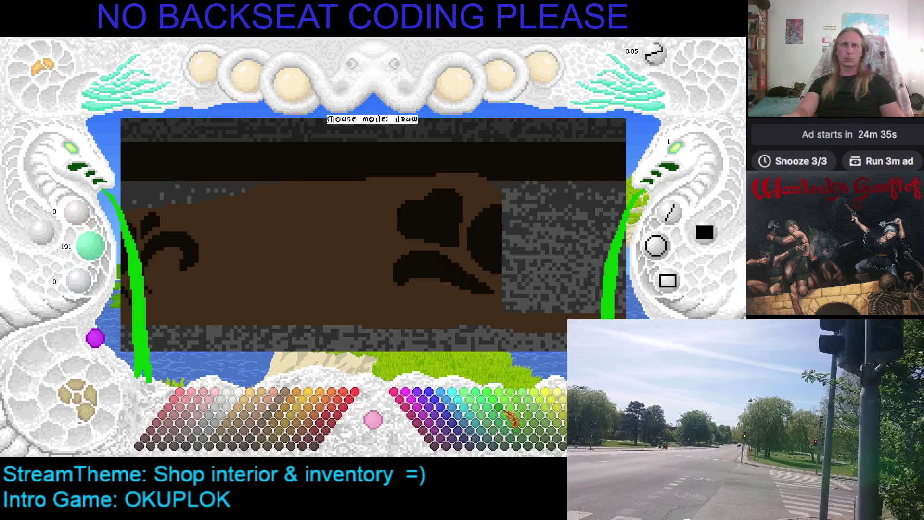
click(366, 224)
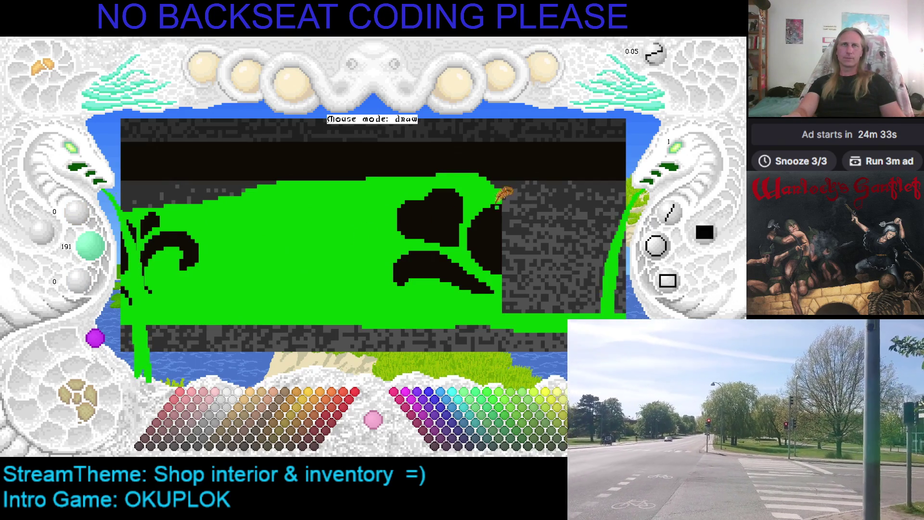
drag(499, 197, 488, 224)
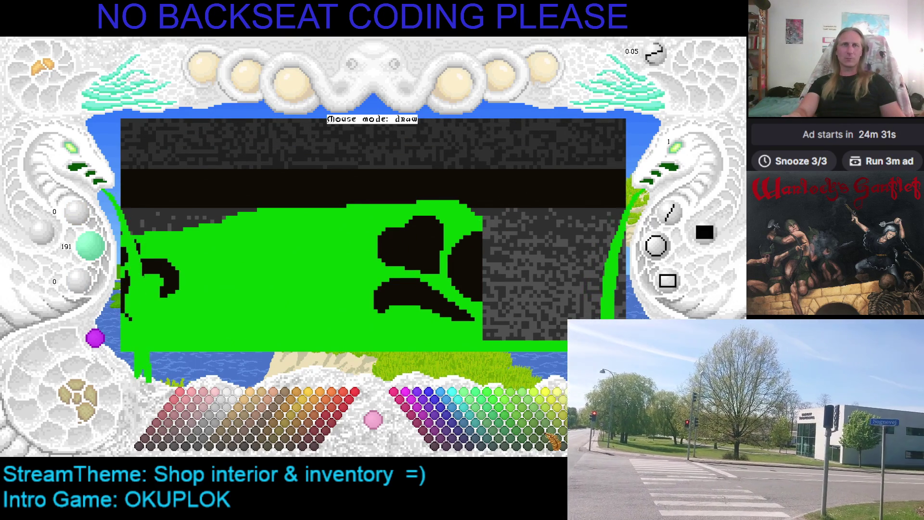
click(554, 441)
click(331, 252)
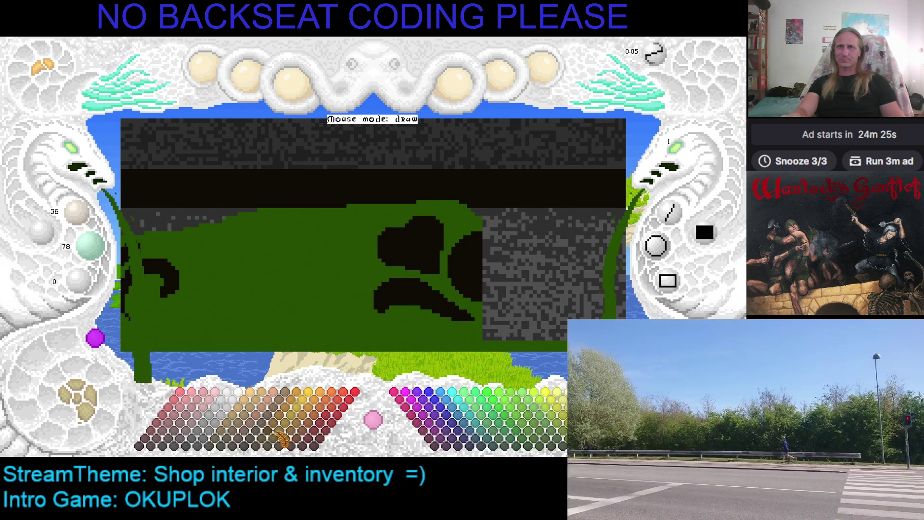
Refill the counter brown, then fill it with the lighter brown 130/75/0.
click(275, 432)
click(324, 260)
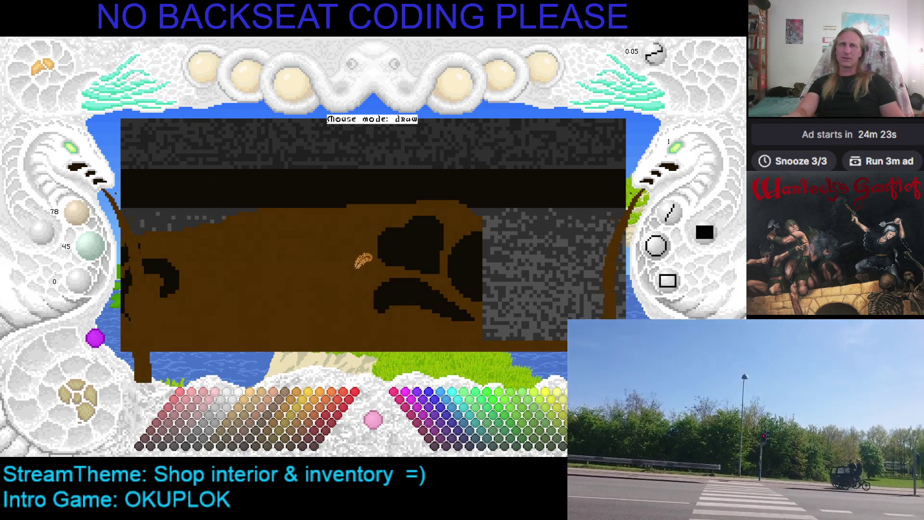
click(282, 420)
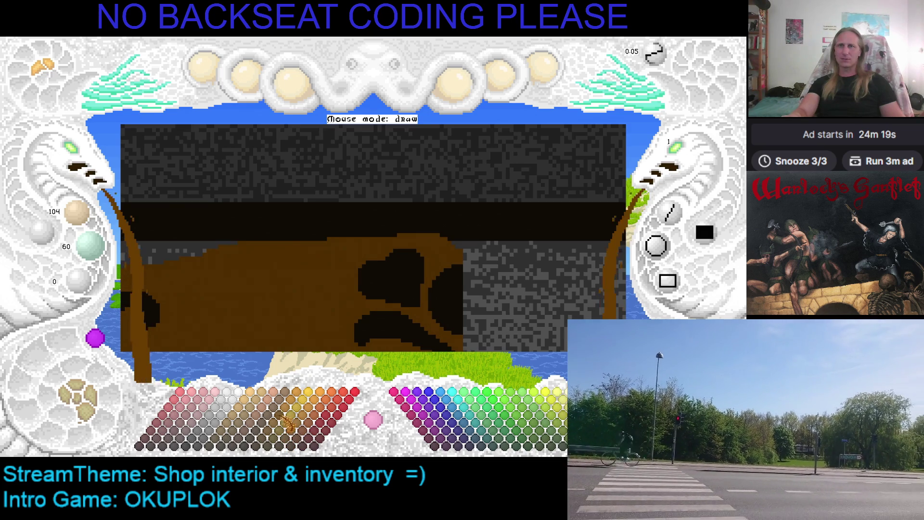
click(284, 417)
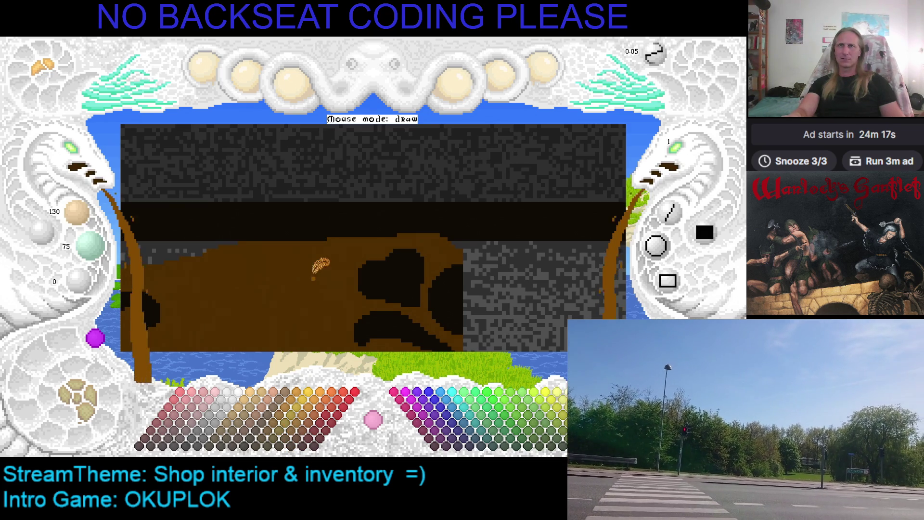
click(314, 278)
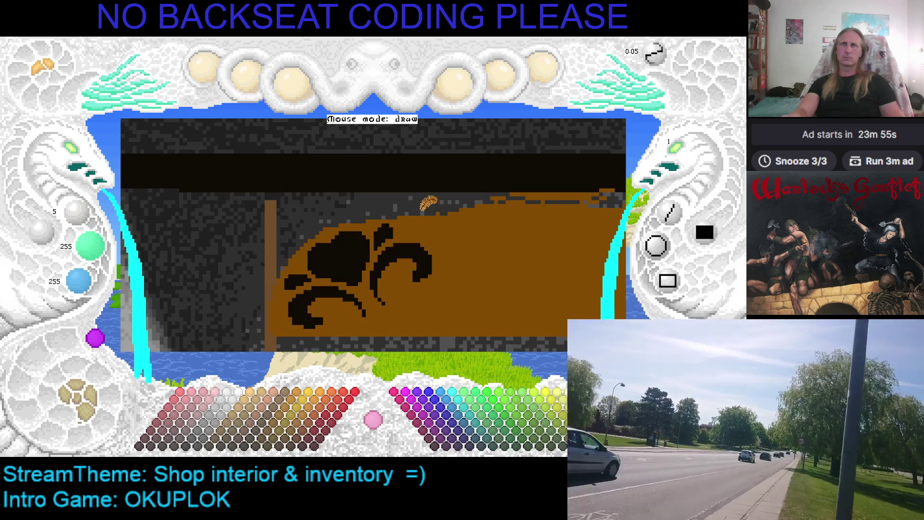
Sample the lighter counter brown for the top edge and undo a stray brown patch.
right_click(411, 212)
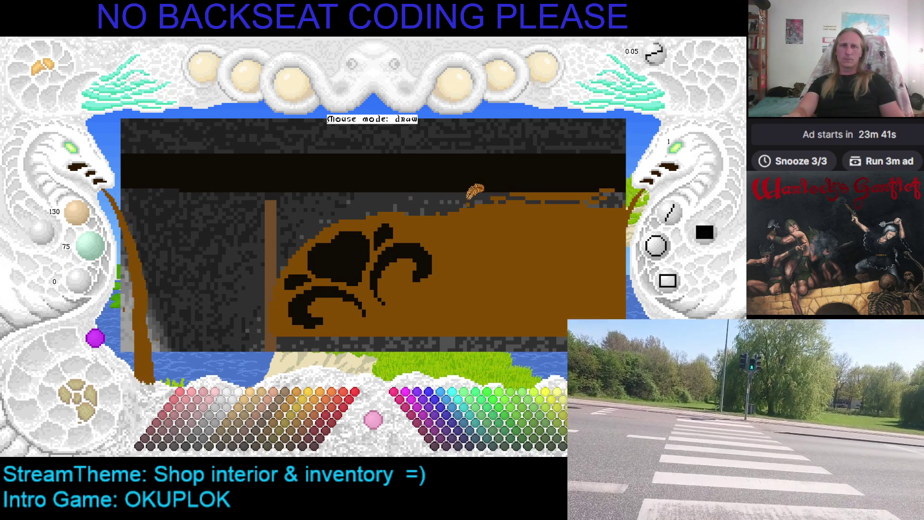
mouse_move(508, 214)
mouse_down()
mouse_move(407, 204)
mouse_move(370, 226)
mouse_up()
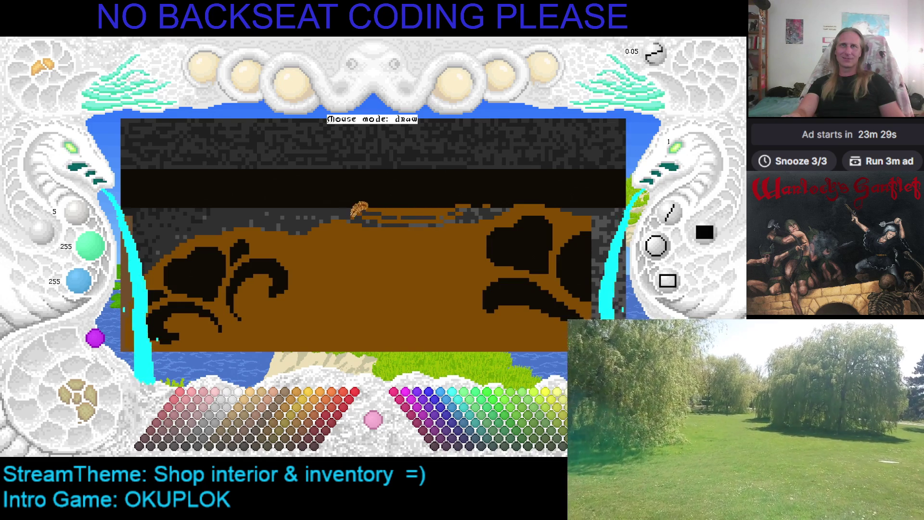
right_click(394, 207)
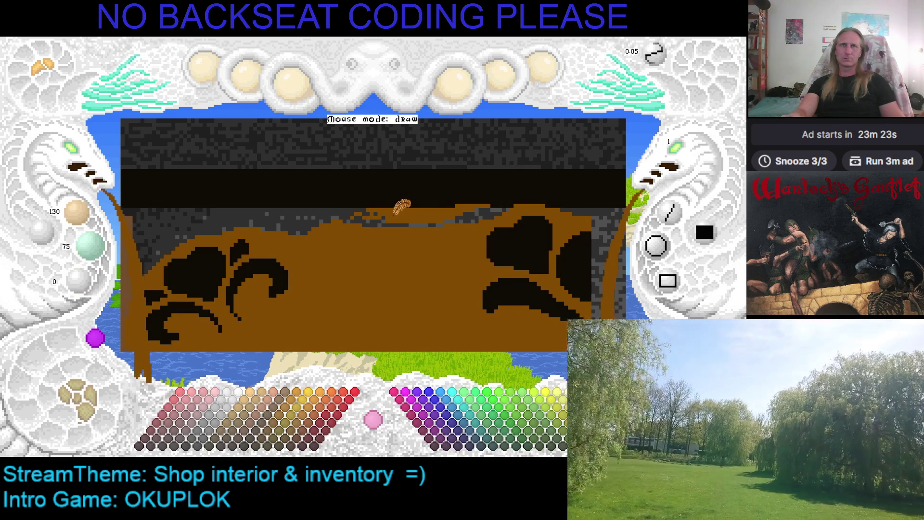
key(ctrl+z)
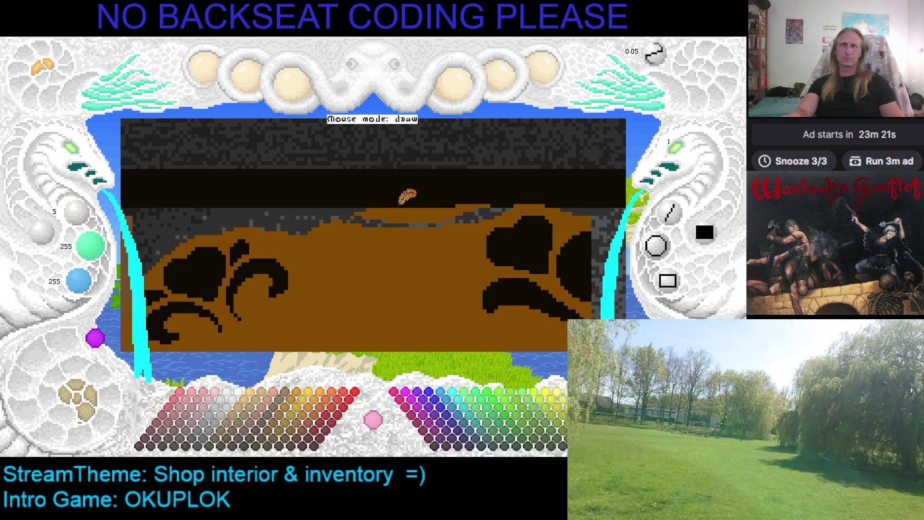
Undo two more brown strokes and pan between the counter's right and left ends.
key(ctrl+z)
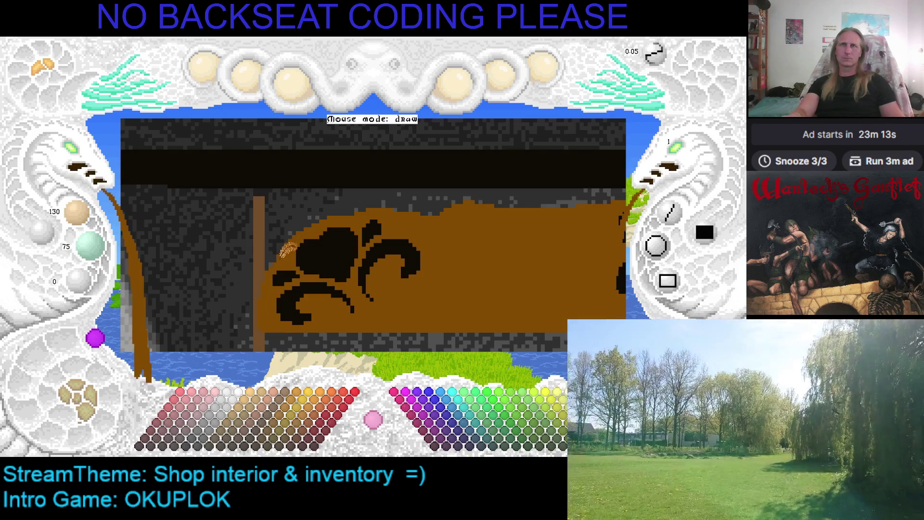
key(ctrl+z)
key(ctrl+z)
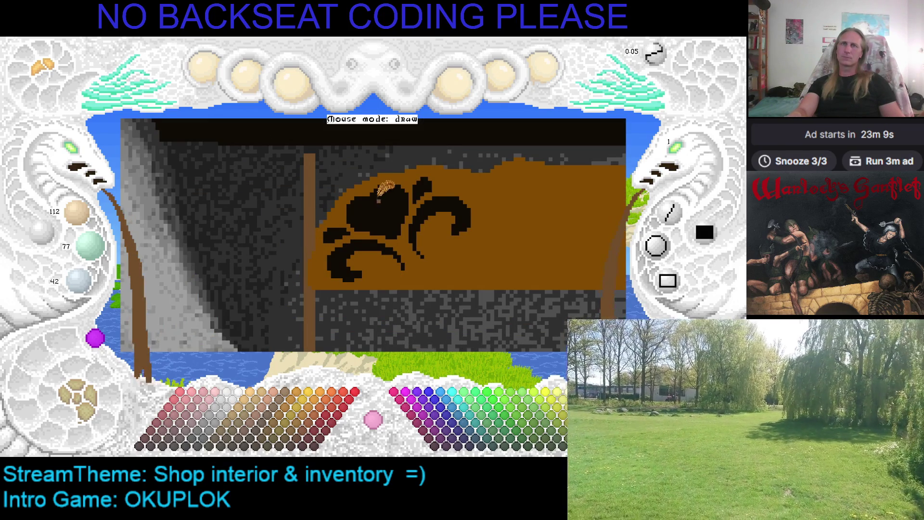
key(Right)
key(Right)
key(Right)
key(Up)
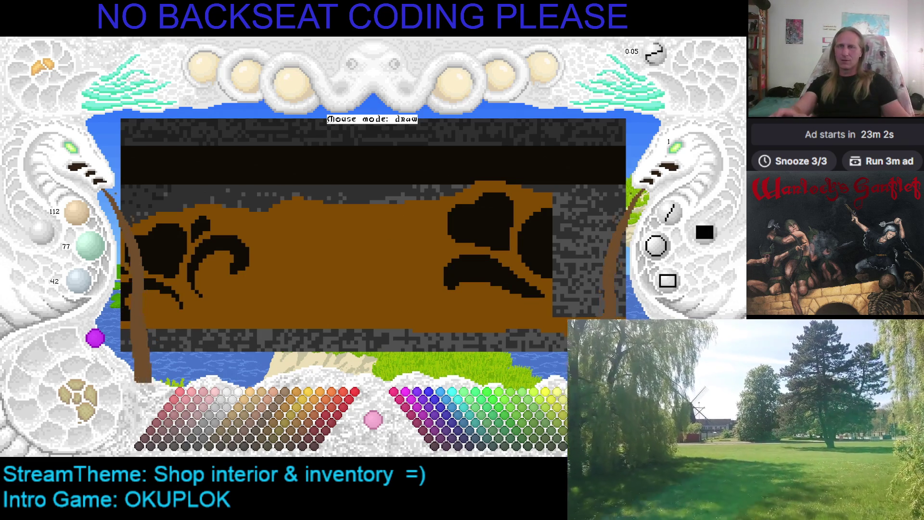
key(Left)
key(Down)
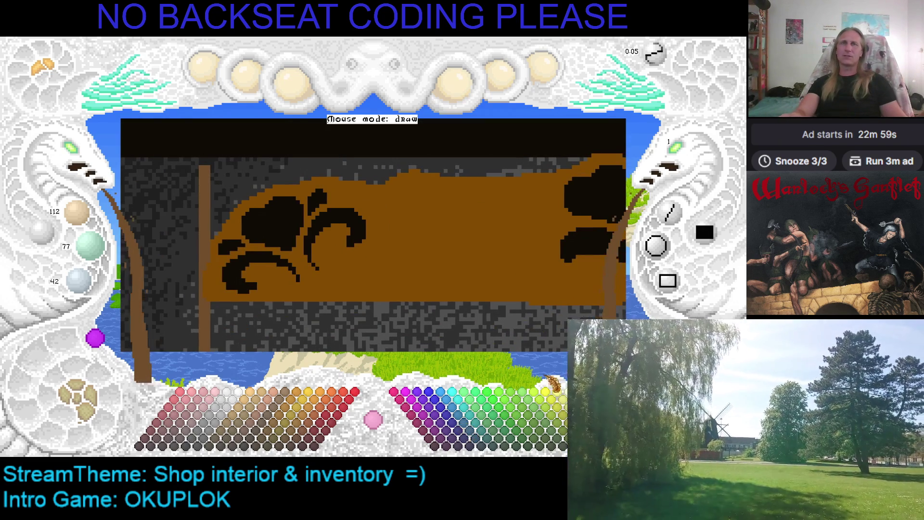
key(Right)
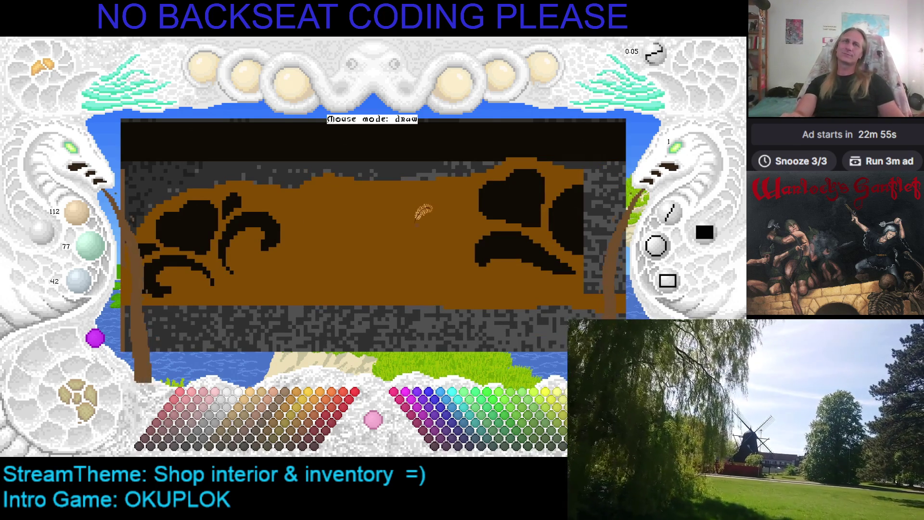
Sample the black of the swirl carvings and switch to another version of the picture.
right_click(500, 198)
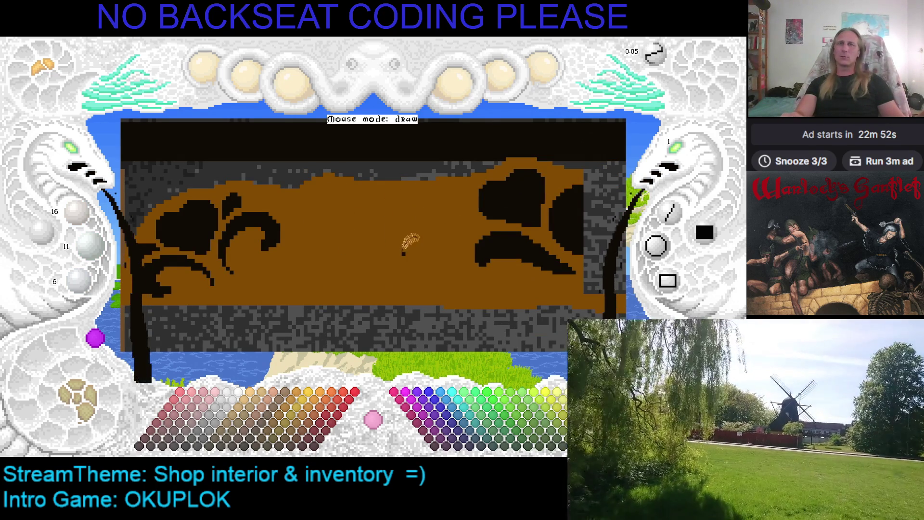
mouse_move(406, 238)
mouse_down()
mouse_move(445, 251)
mouse_move(402, 246)
mouse_up()
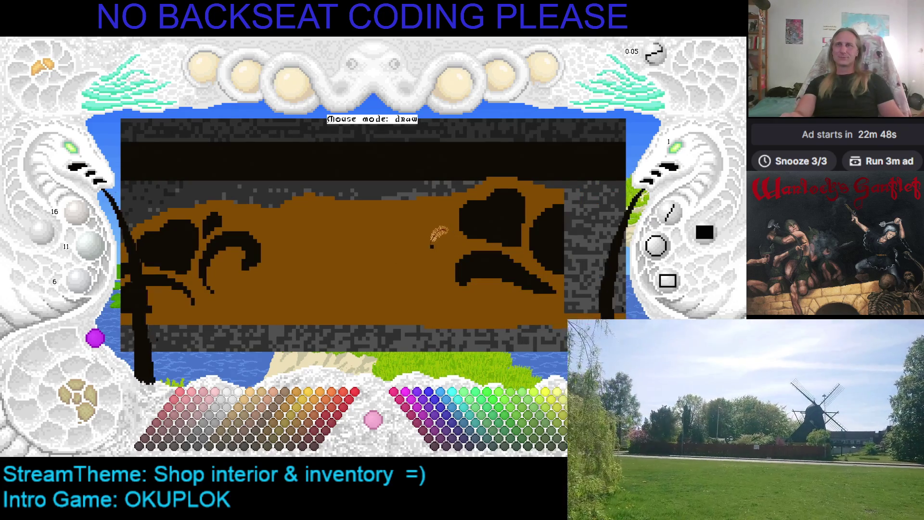
click(72, 148)
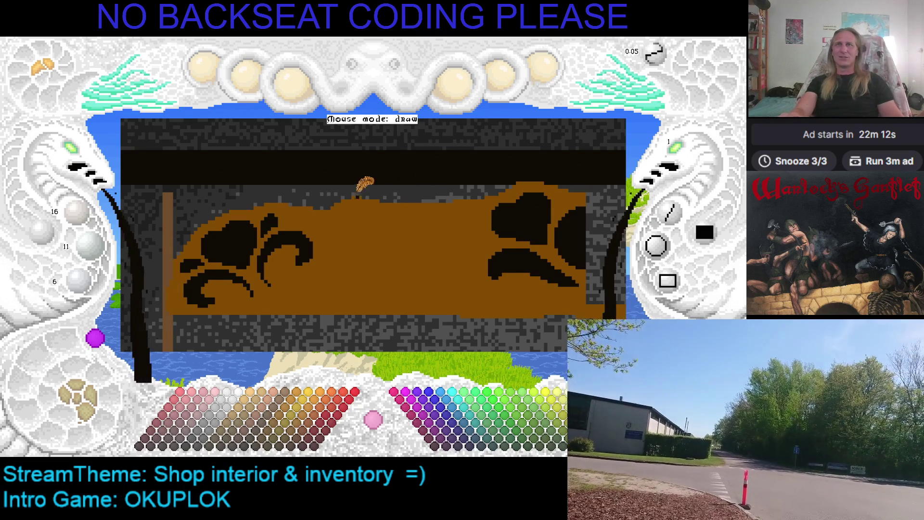
Try a stroke along the counter top, undo it, and save the picture.
mouse_move(337, 185)
mouse_down()
mouse_move(327, 188)
mouse_move(345, 204)
mouse_move(457, 199)
mouse_up()
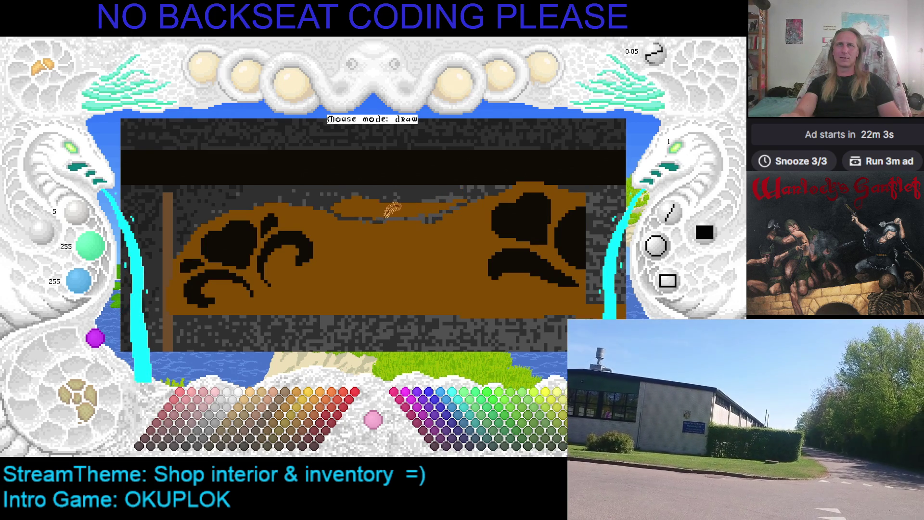
key(ctrl+z)
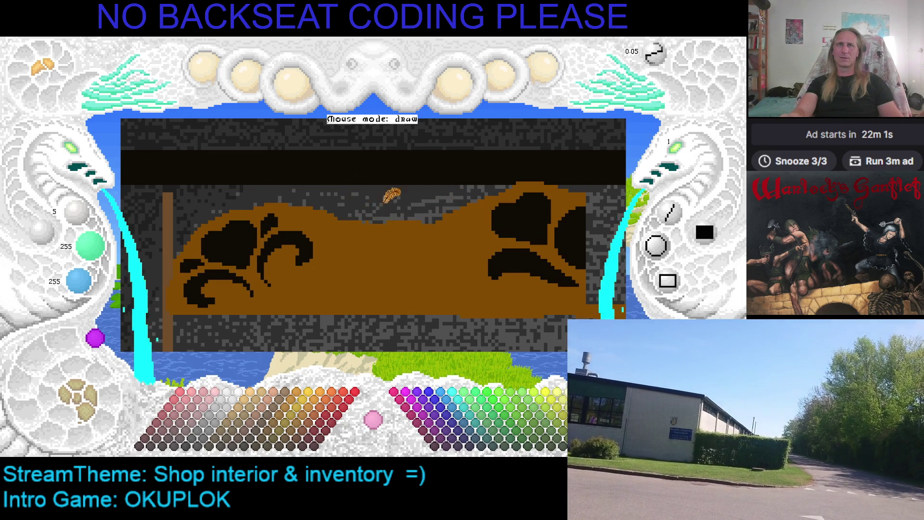
key(ctrl+s)
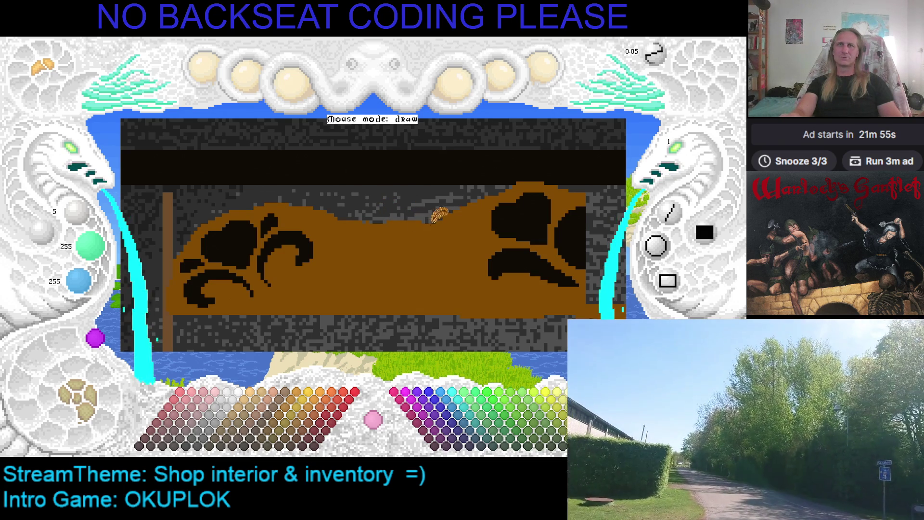
Pick the counter's brown as the paint colour and pan back over the counter.
right_click(353, 210)
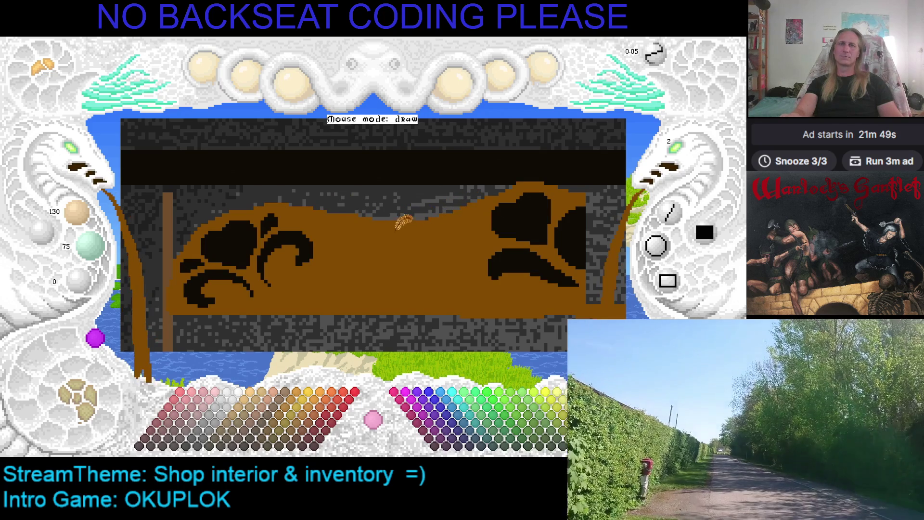
mouse_move(392, 234)
mouse_down()
mouse_move(406, 221)
mouse_move(349, 204)
mouse_move(378, 204)
mouse_move(373, 215)
mouse_up()
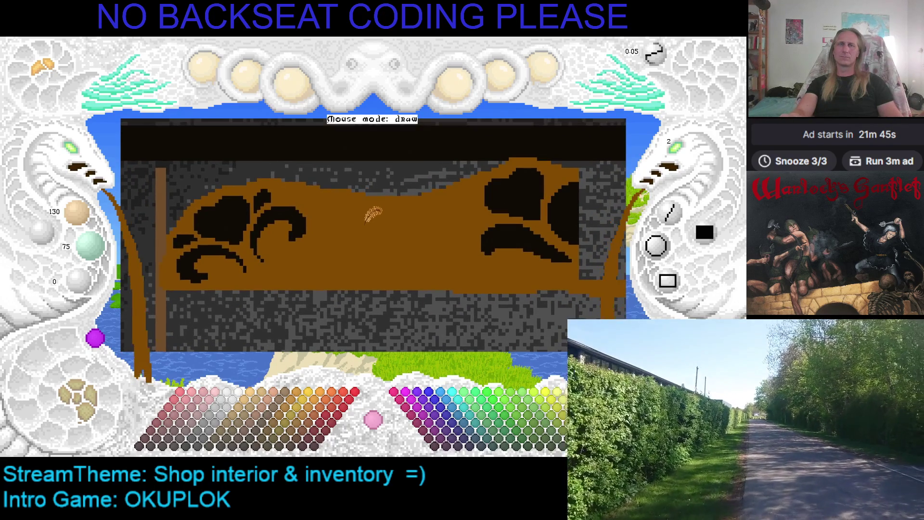
mouse_move(269, 206)
mouse_down()
mouse_move(378, 207)
mouse_move(299, 214)
mouse_up()
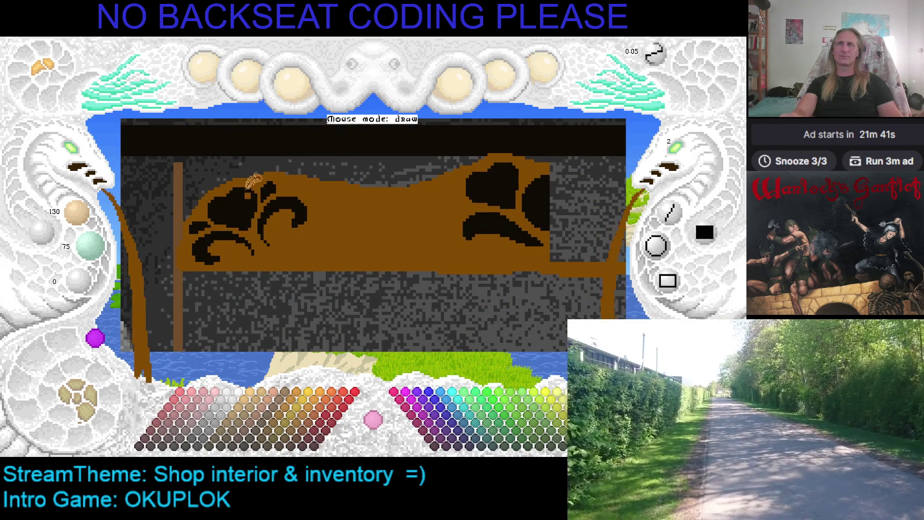
key(d)
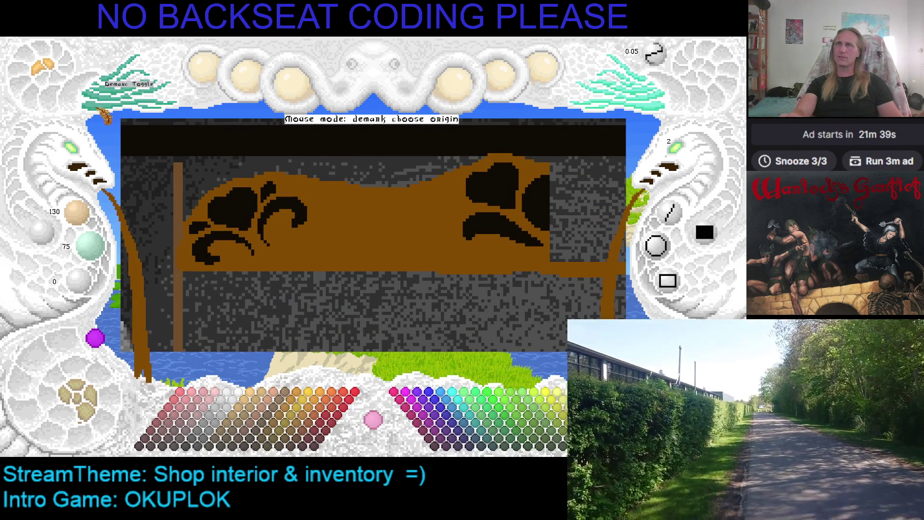
Mark the counter area between two corners and copy it.
click(173, 151)
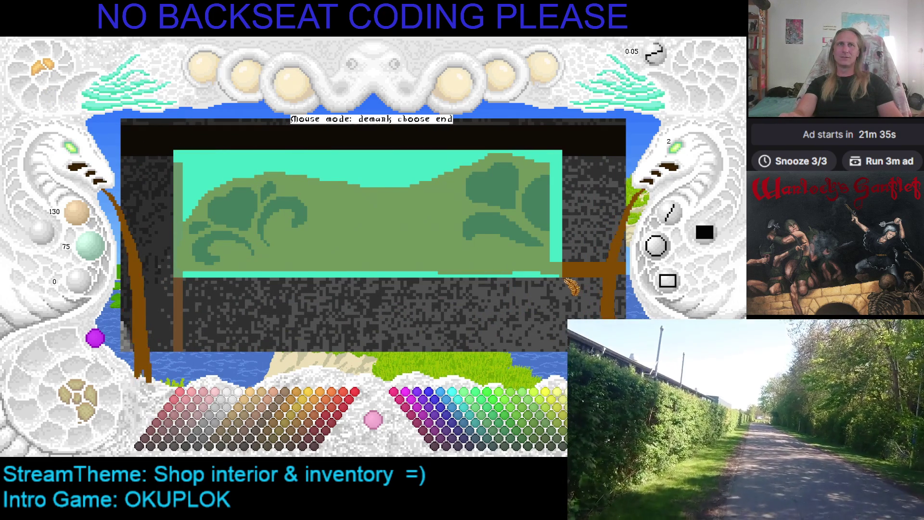
click(550, 278)
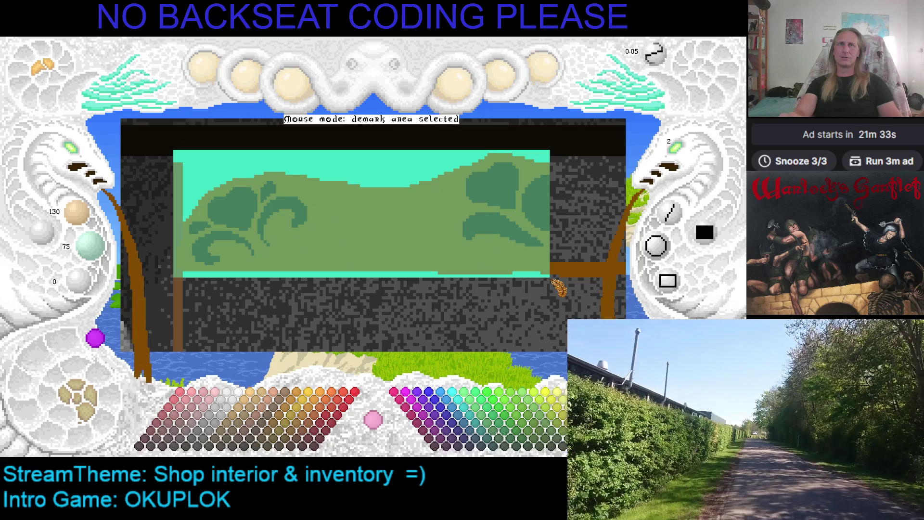
key(ctrl+c)
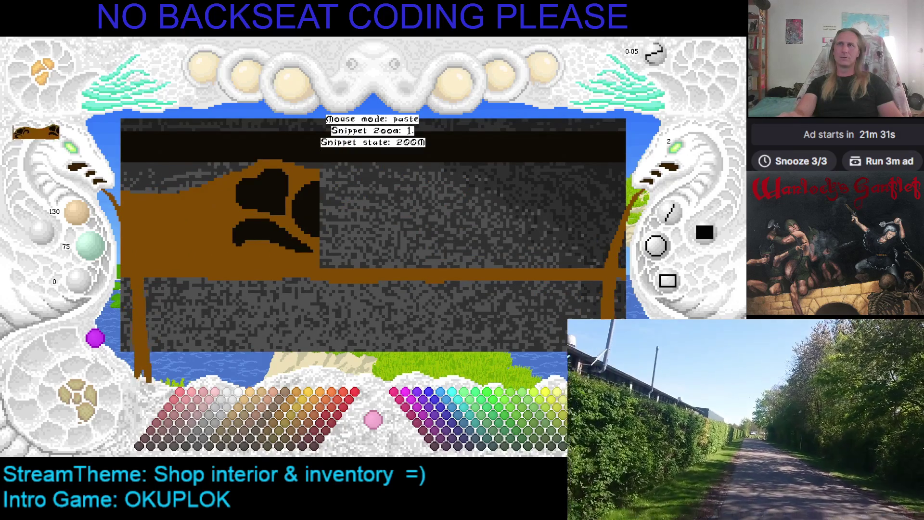
key(Escape)
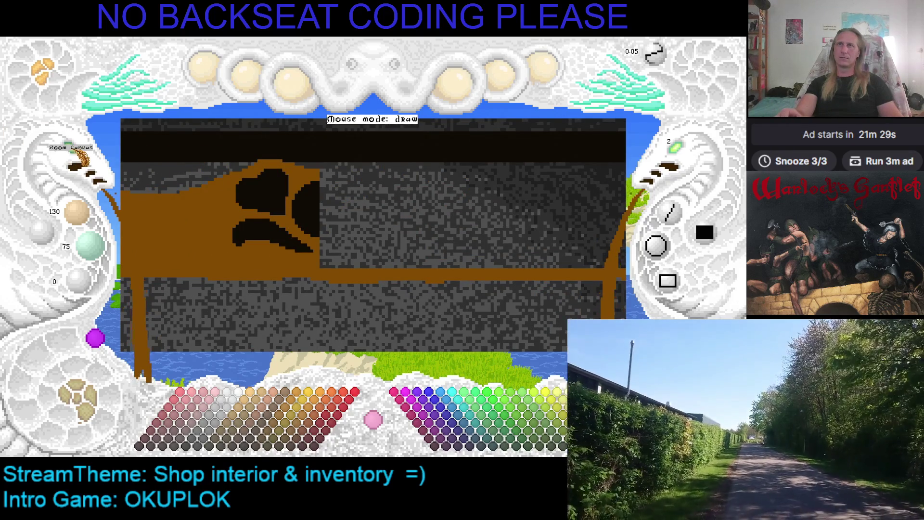
click(80, 163)
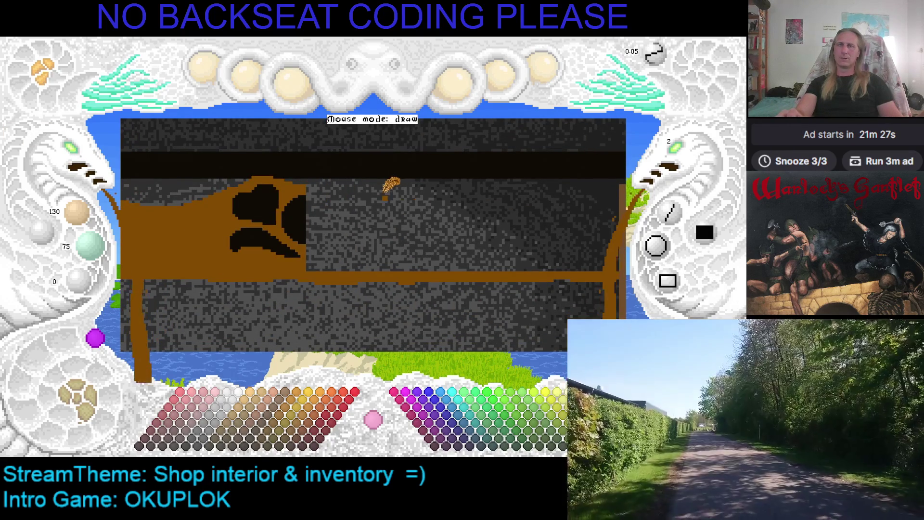
Paste the carving mirrored at snippet zoom 7 as the counter's centre ornament.
key(ctrl+v)
key(Tab)
key(Tab)
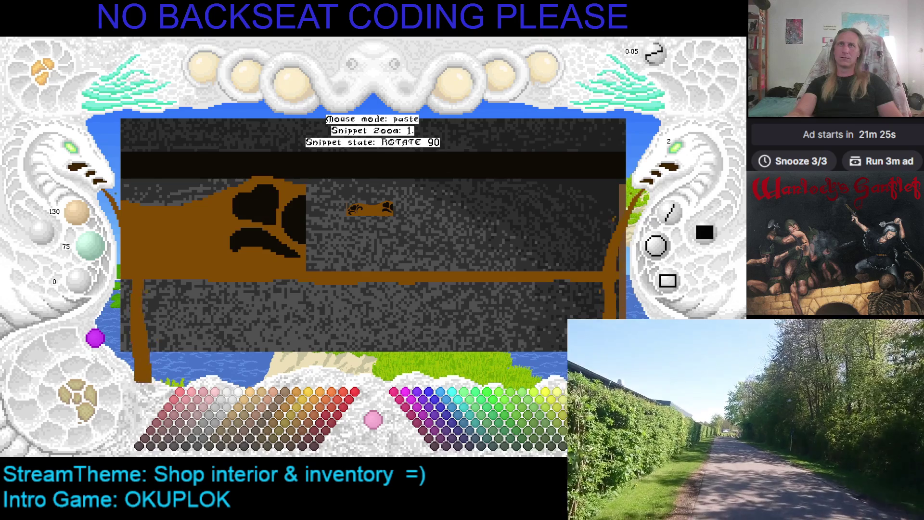
key(Tab)
key(Tab)
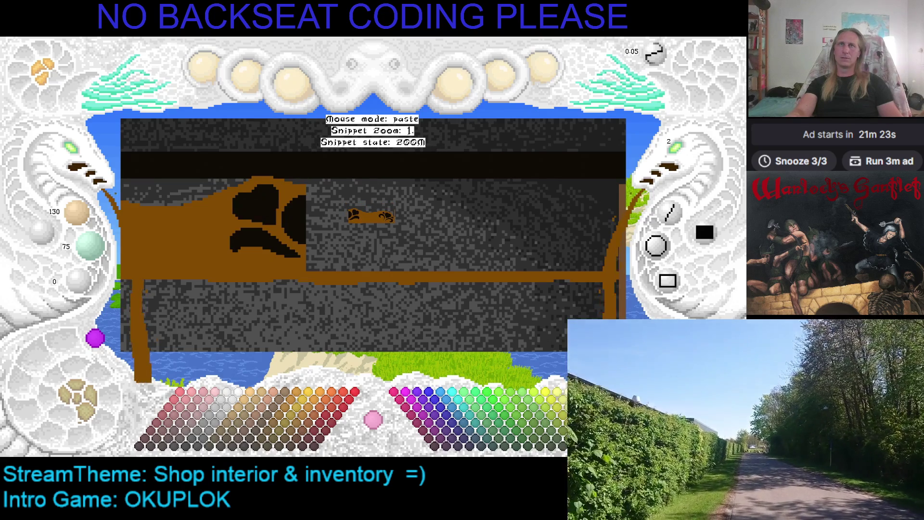
scroll(370, 231, up, 2)
scroll(419, 231, up, 4)
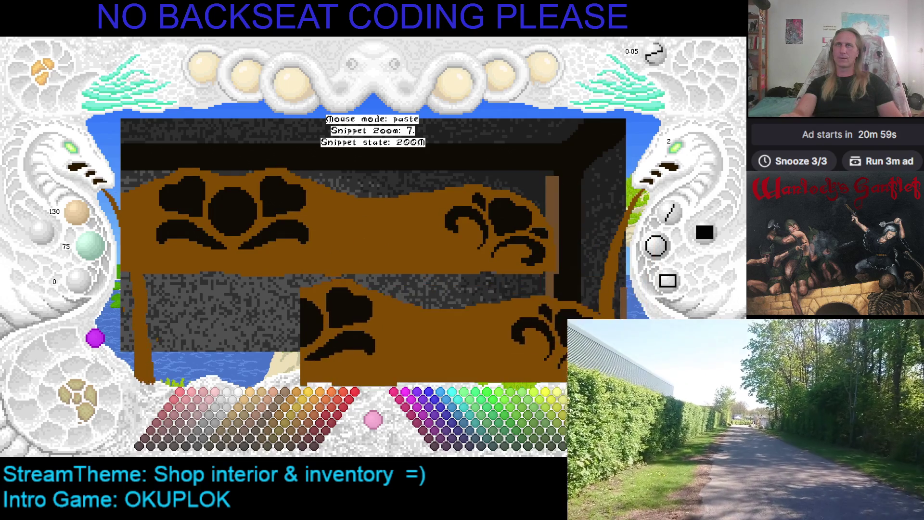
click(277, 234)
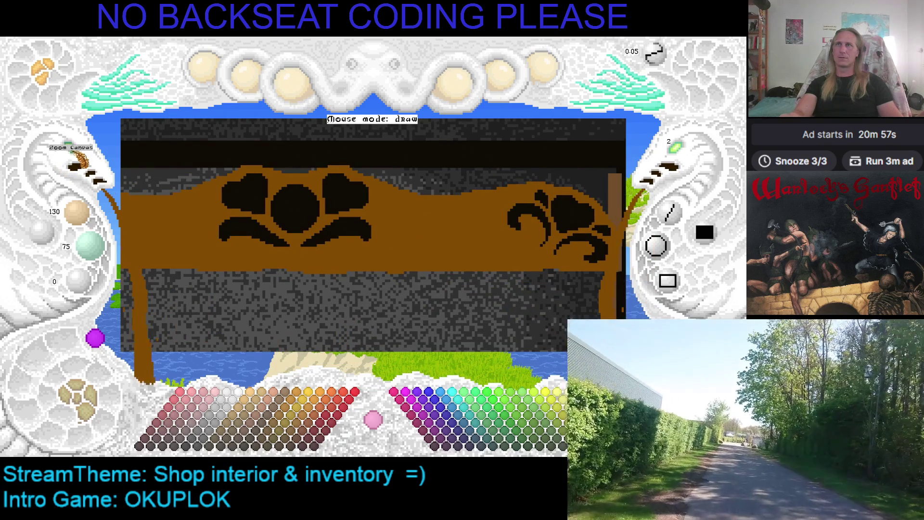
Undo back to the large black end carvings, select near-black 16/11/6, and zoom in.
key(ctrl+z)
key(ctrl+z)
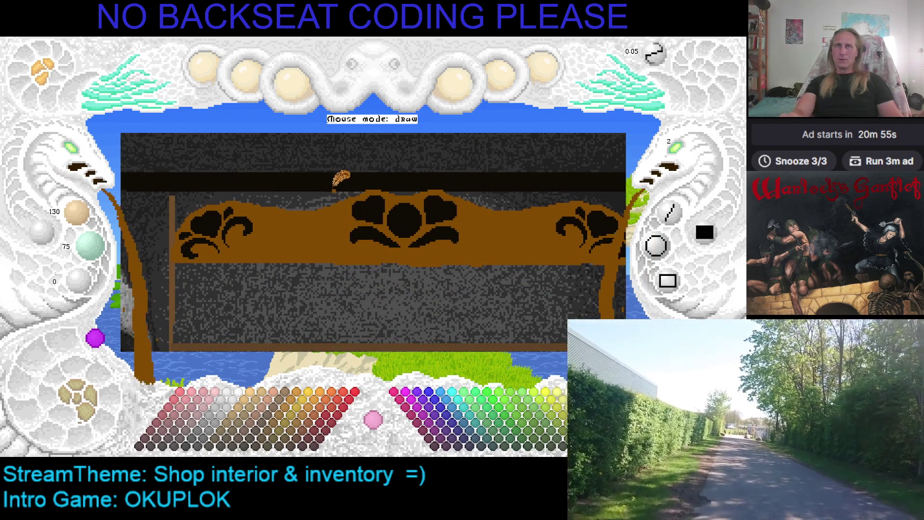
key(ctrl+z)
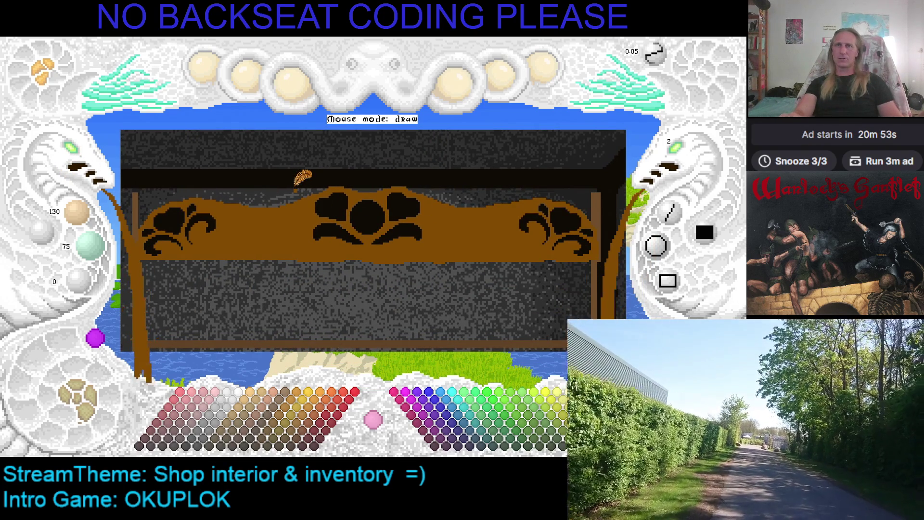
key(ctrl+z)
key(ctrl+z)
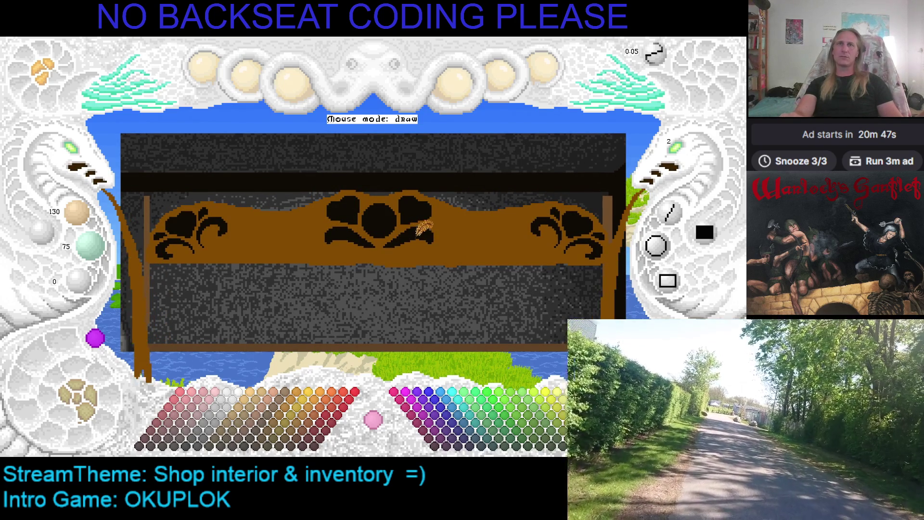
click(420, 212)
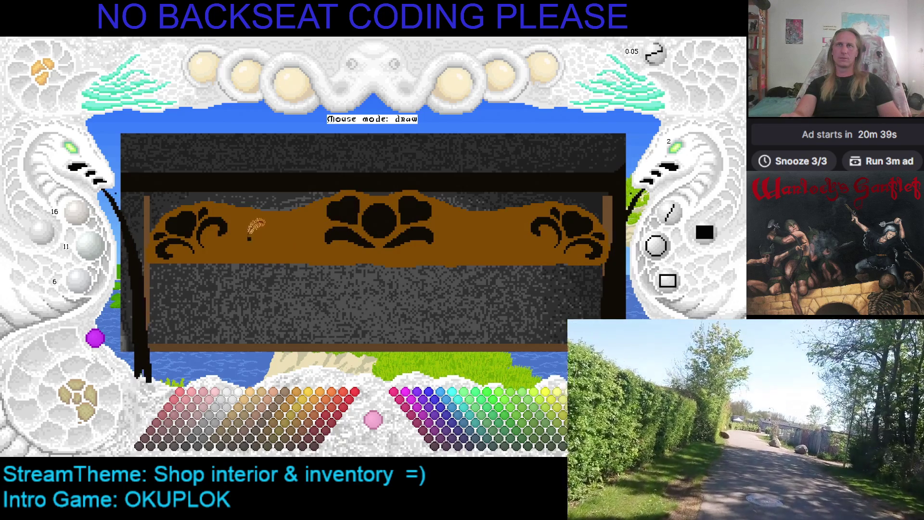
drag(328, 219, 360, 223)
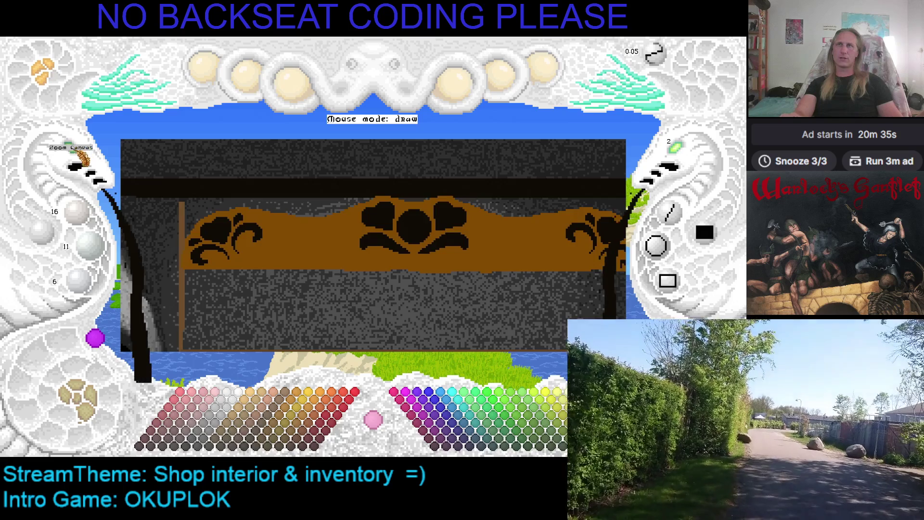
click(80, 154)
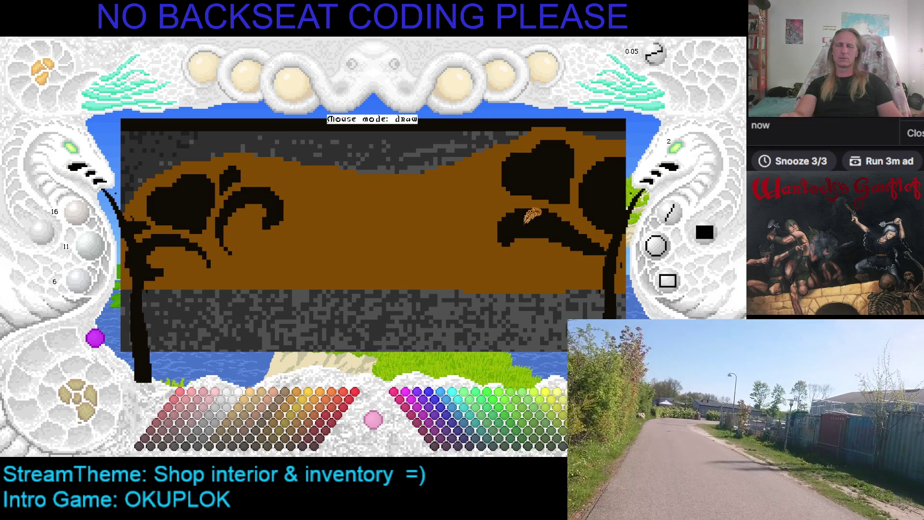
Draw a thin curving black line across the counter.
click(489, 239)
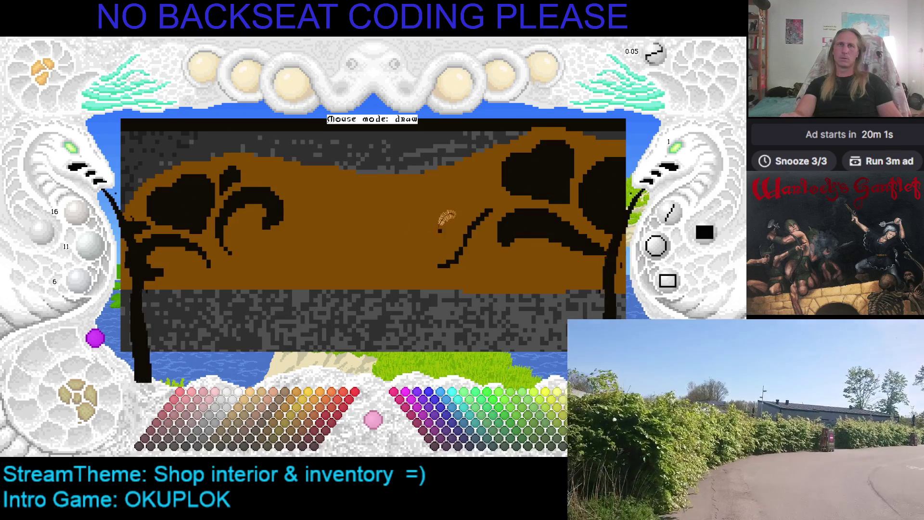
key(ctrl+z)
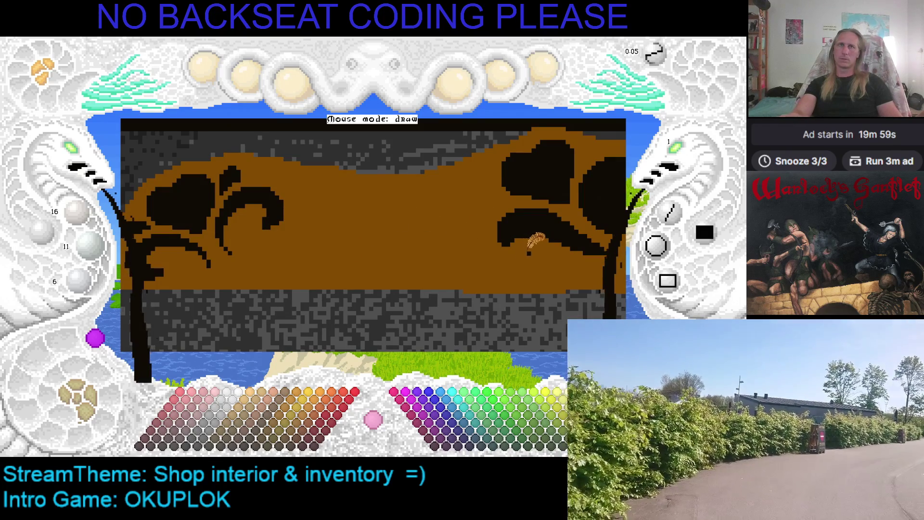
mouse_move(530, 249)
mouse_down()
mouse_move(510, 264)
mouse_move(473, 264)
mouse_move(395, 222)
mouse_move(342, 217)
mouse_move(303, 248)
mouse_move(268, 251)
mouse_up()
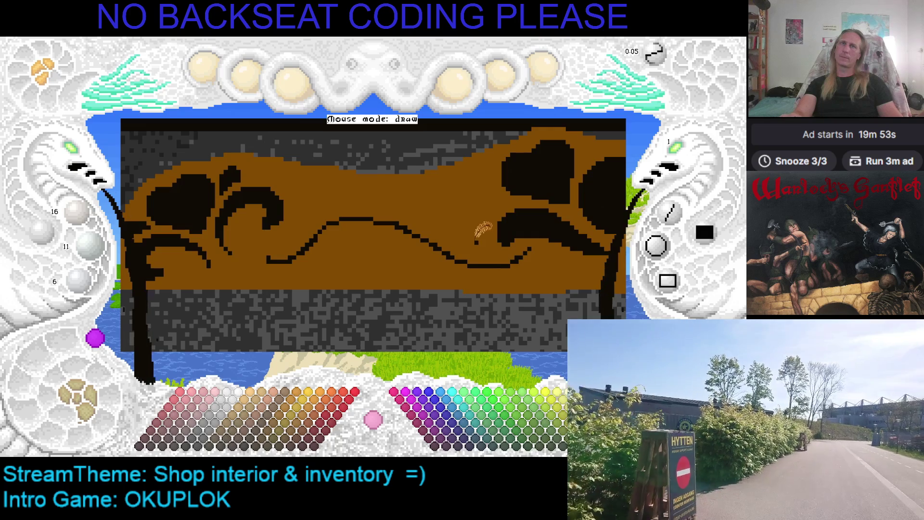
Add a solid black teardrop leaf on the counter.
mouse_move(461, 230)
mouse_down()
mouse_move(440, 193)
mouse_move(414, 196)
mouse_move(467, 235)
mouse_up()
click(442, 195)
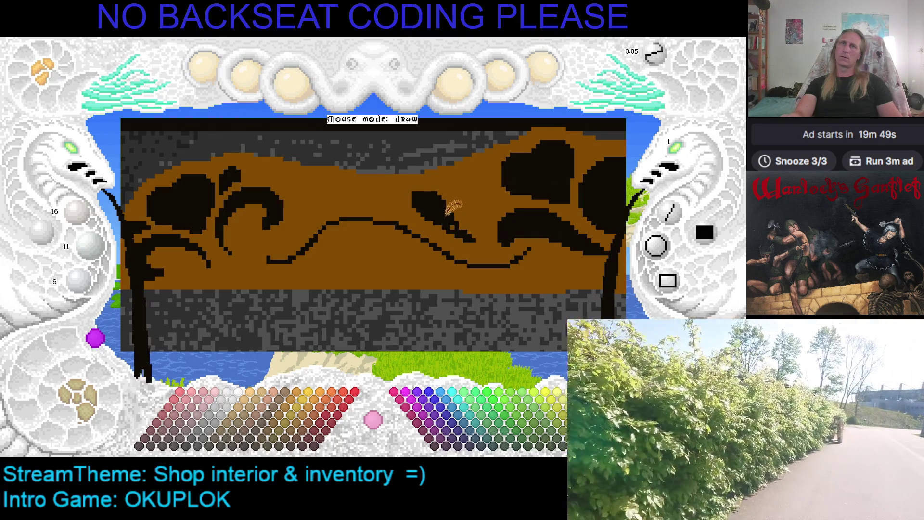
key(ctrl+z)
key(ctrl+z)
mouse_move(474, 250)
mouse_down()
mouse_move(436, 195)
mouse_move(416, 195)
mouse_move(471, 246)
mouse_up()
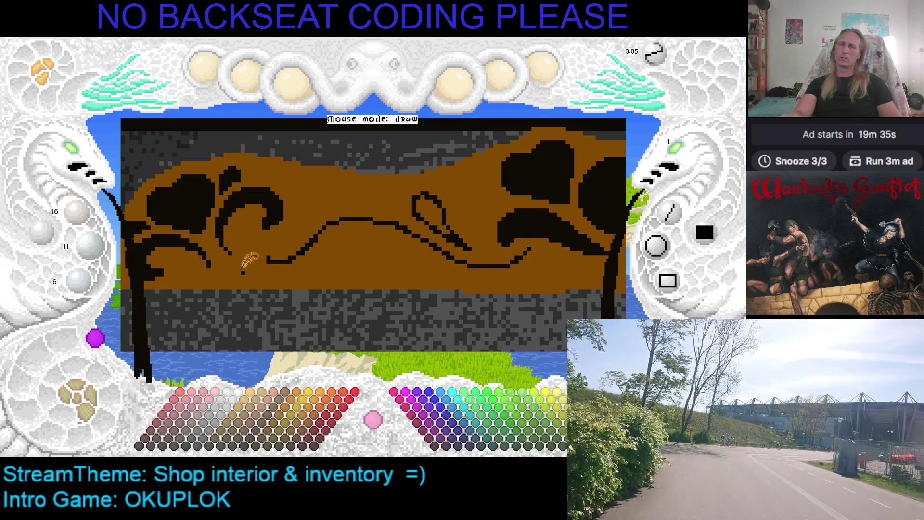
Extend the black curve from the existing swirl, removing the doubled stroke and hollow loop.
drag(269, 262, 370, 230)
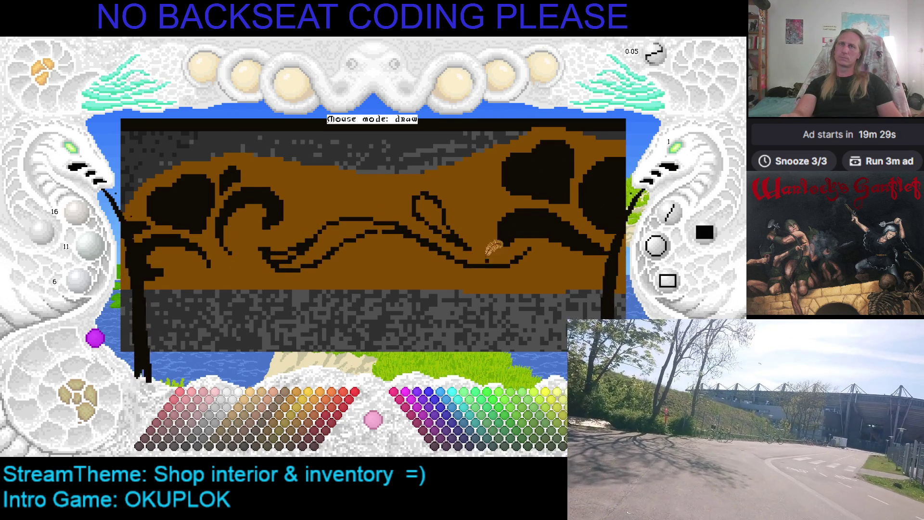
key(ctrl+z)
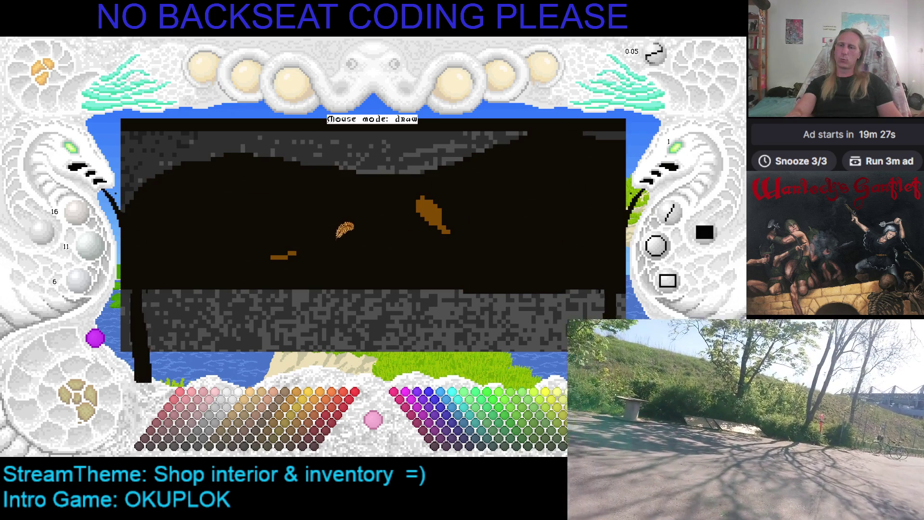
key(ctrl+z)
key(ctrl+z)
key(ctrl+z)
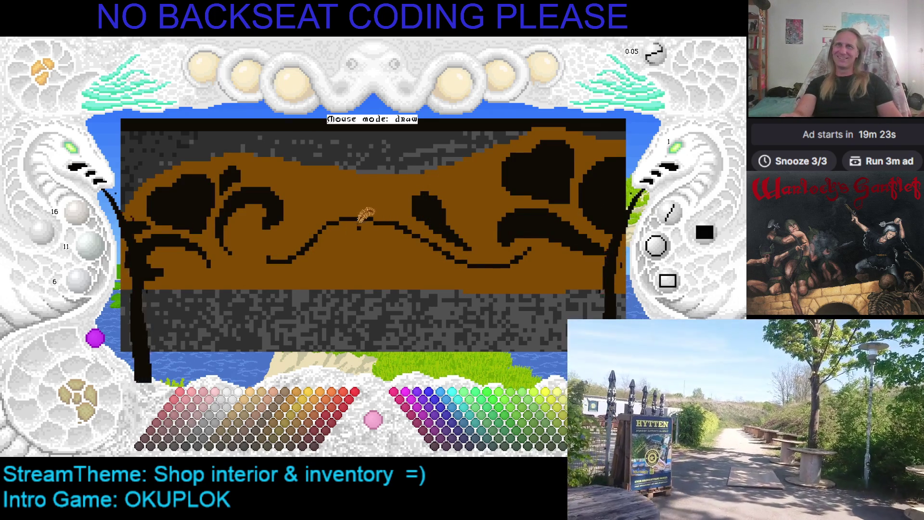
Paint a broad black curve across the counter and thicken the central swirl.
mouse_move(273, 245)
mouse_down()
mouse_move(338, 263)
mouse_move(422, 239)
mouse_move(456, 258)
mouse_move(507, 260)
mouse_move(481, 246)
mouse_up()
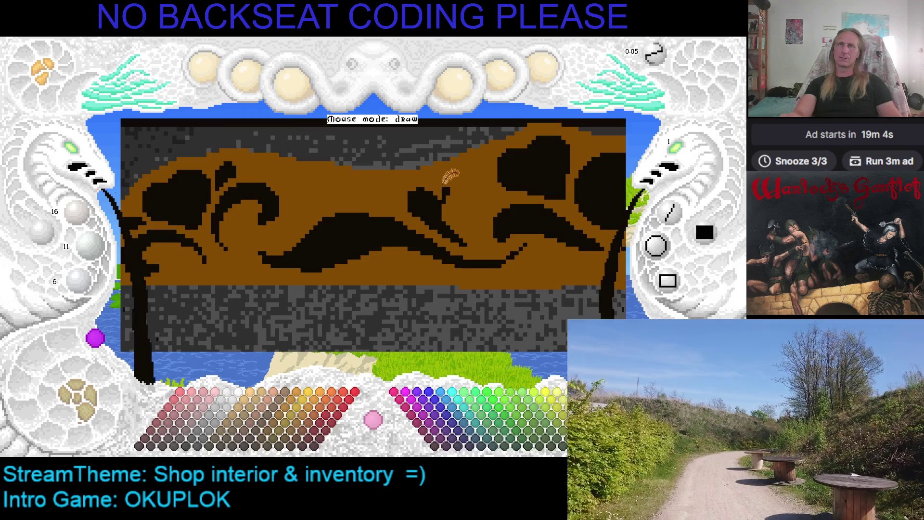
right_click(442, 169)
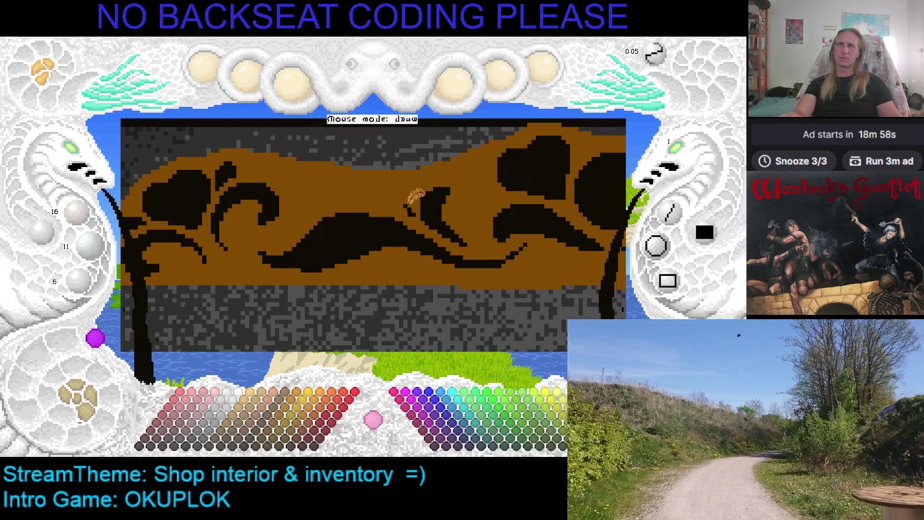
mouse_move(372, 184)
mouse_down()
mouse_move(417, 216)
mouse_move(375, 195)
mouse_up()
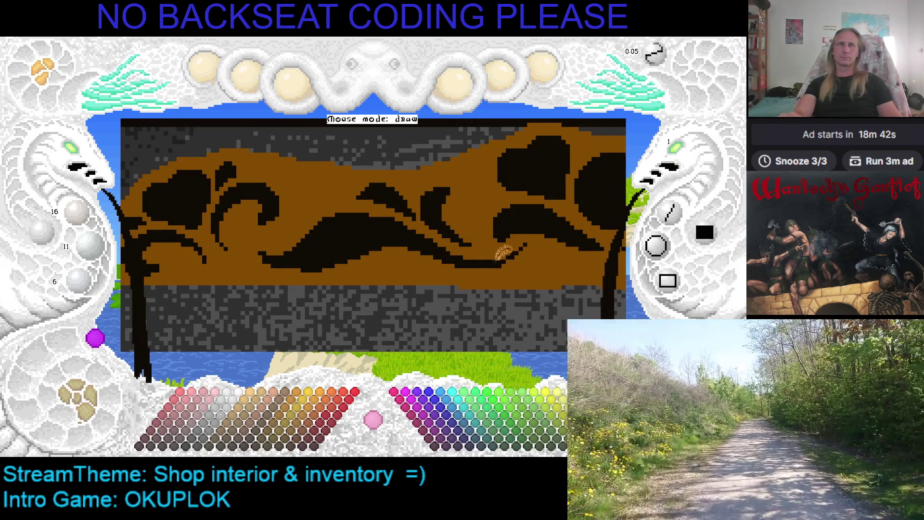
mouse_move(552, 241)
mouse_down()
mouse_move(504, 222)
mouse_move(471, 229)
mouse_up()
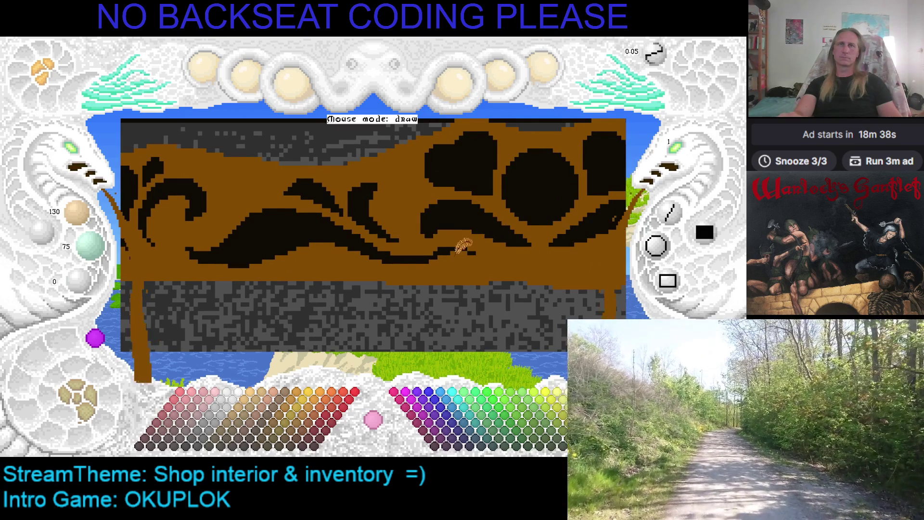
Zoom out along the counter and sample its 130/75/0 brown as the painting colour.
key(ctrl+z)
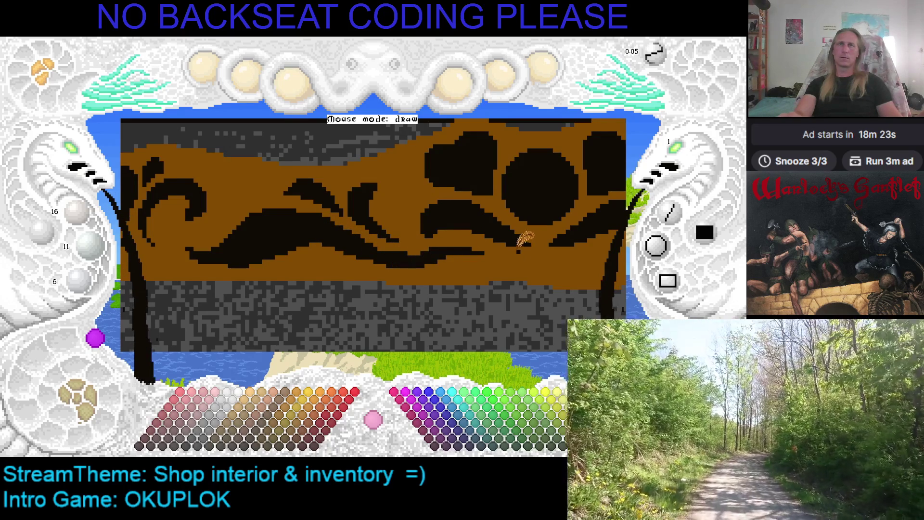
scroll(462, 240, down, 2)
scroll(400, 246, down, 2)
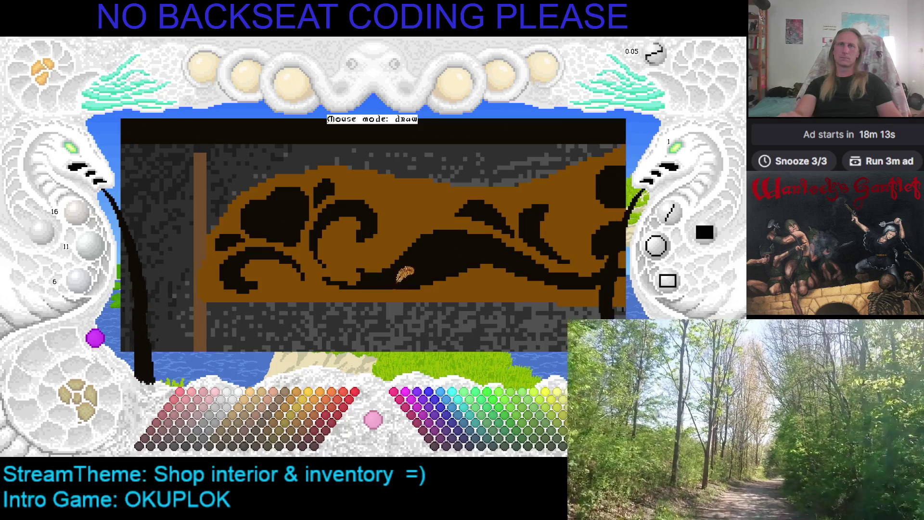
right_click(362, 236)
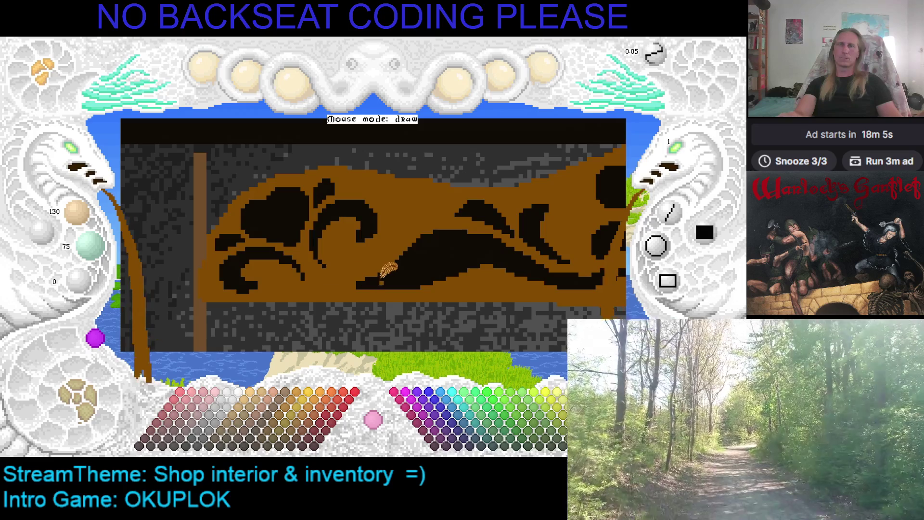
key(Right)
key(Right)
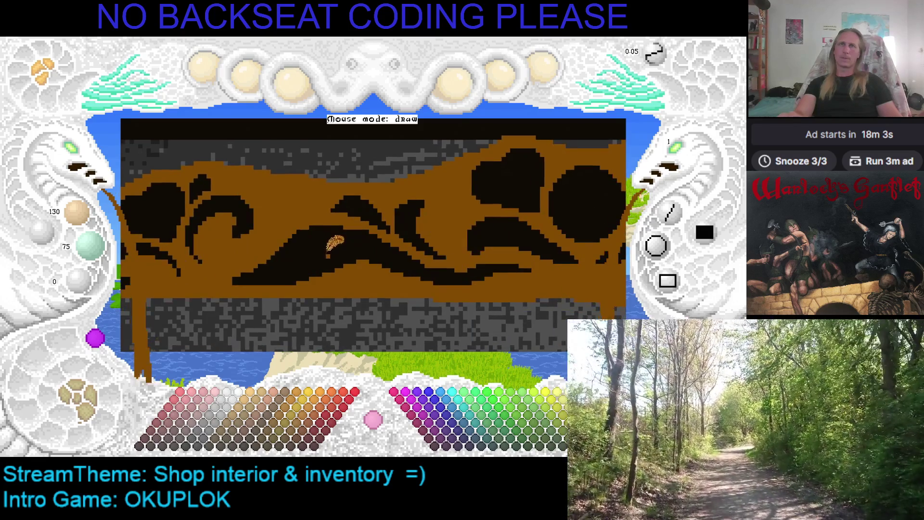
key(Left)
key(Left)
key(Left)
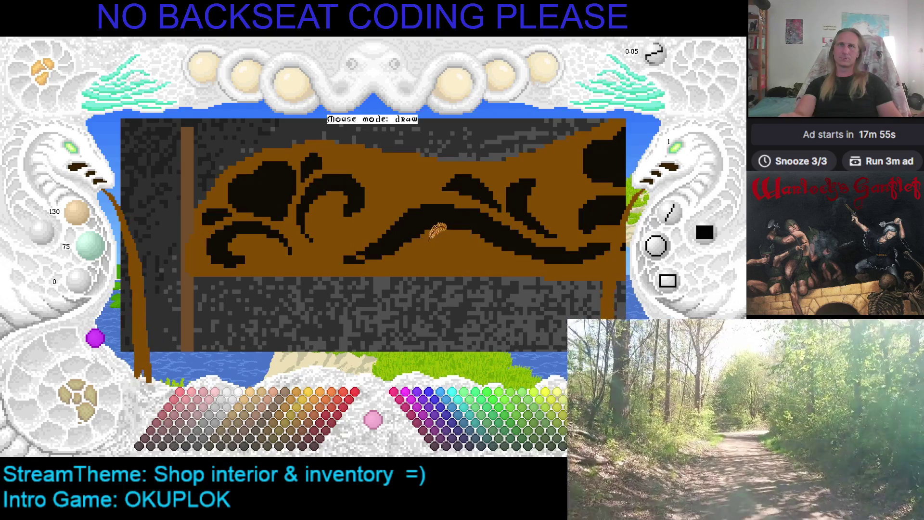
Add black pixels beside the curled swirl and paint over the diagonal black stroke in brown.
right_click(437, 211)
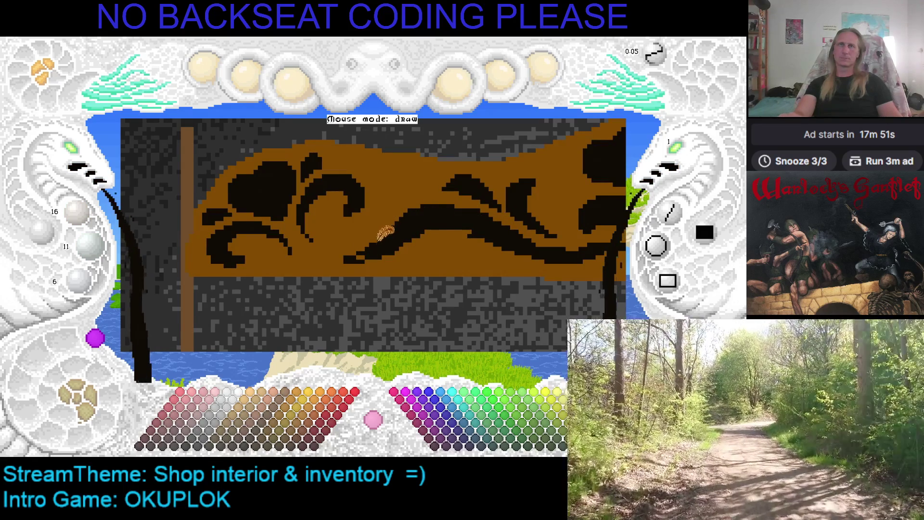
drag(358, 287, 331, 297)
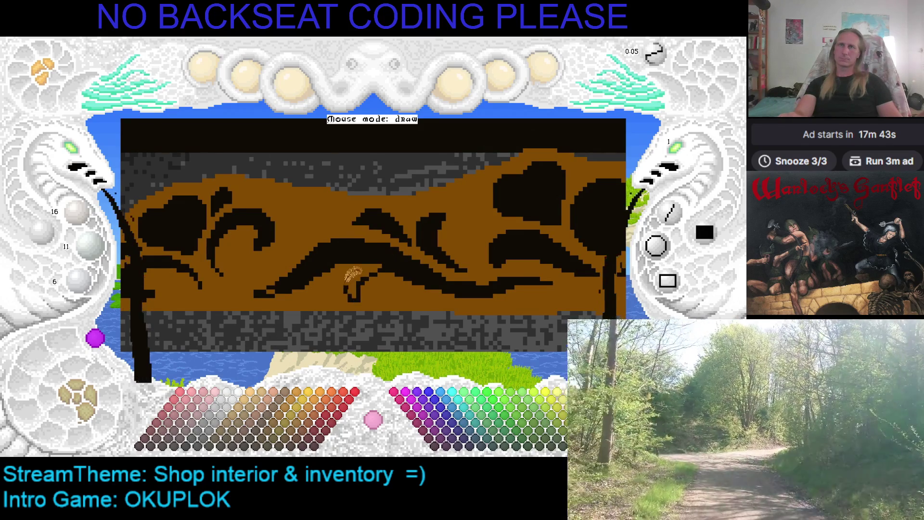
drag(351, 282, 380, 255)
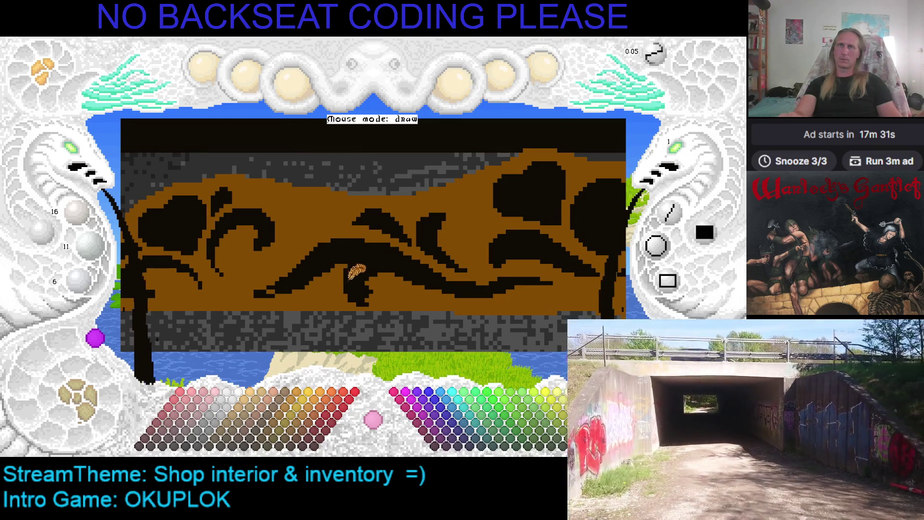
right_click(358, 288)
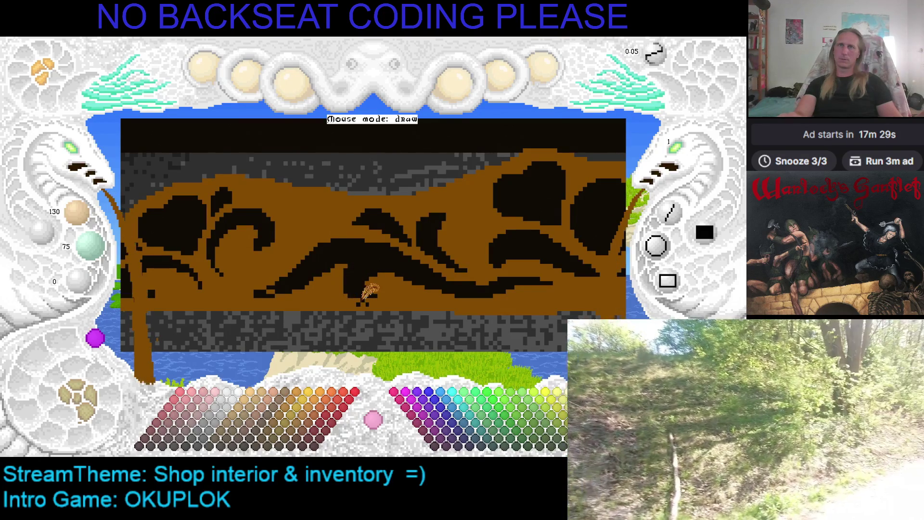
right_click(381, 259)
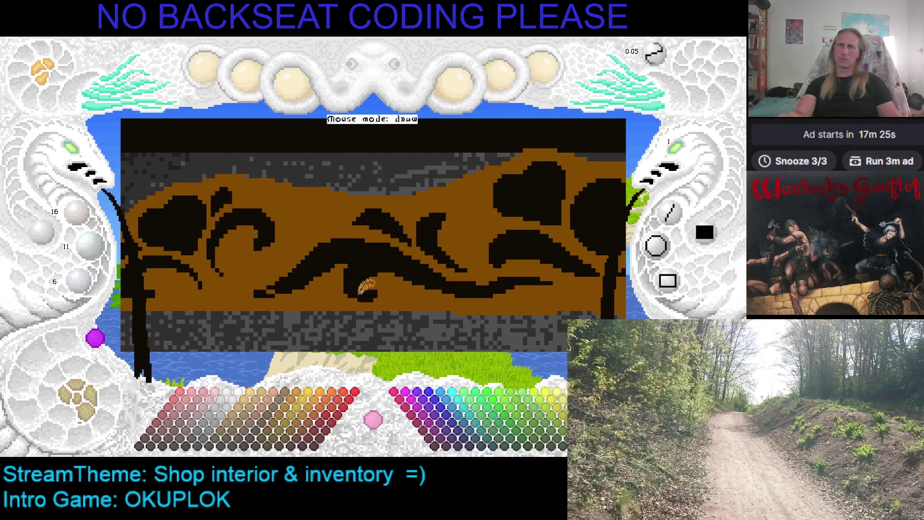
right_click(332, 230)
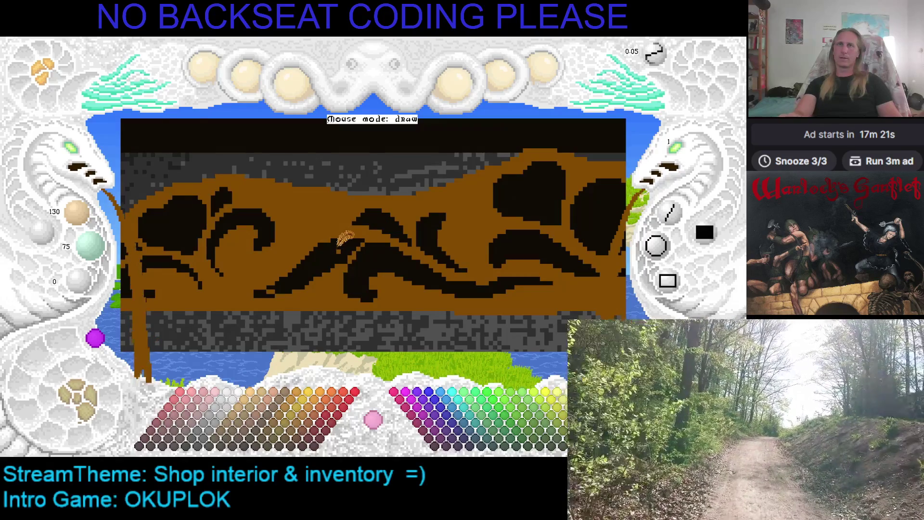
drag(350, 234, 342, 240)
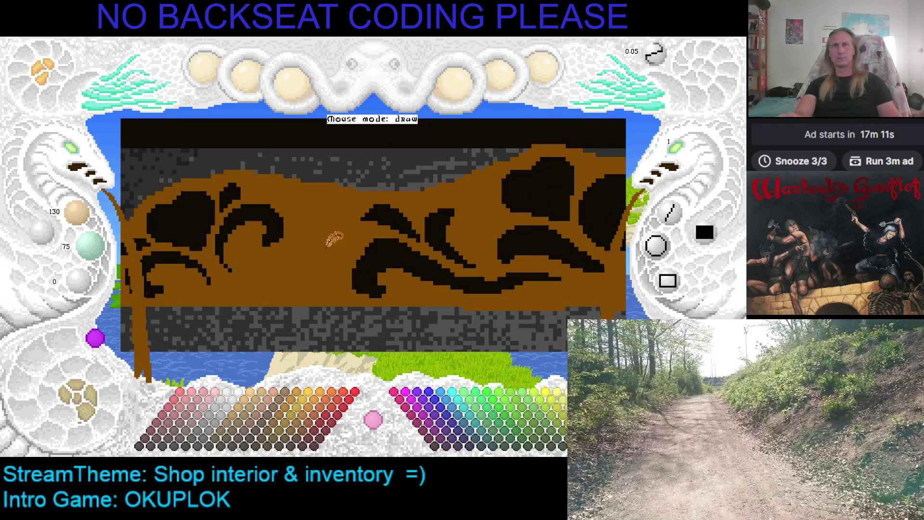
Sample black again, save the picture, and pan along the counter toward the stone wall.
right_click(371, 208)
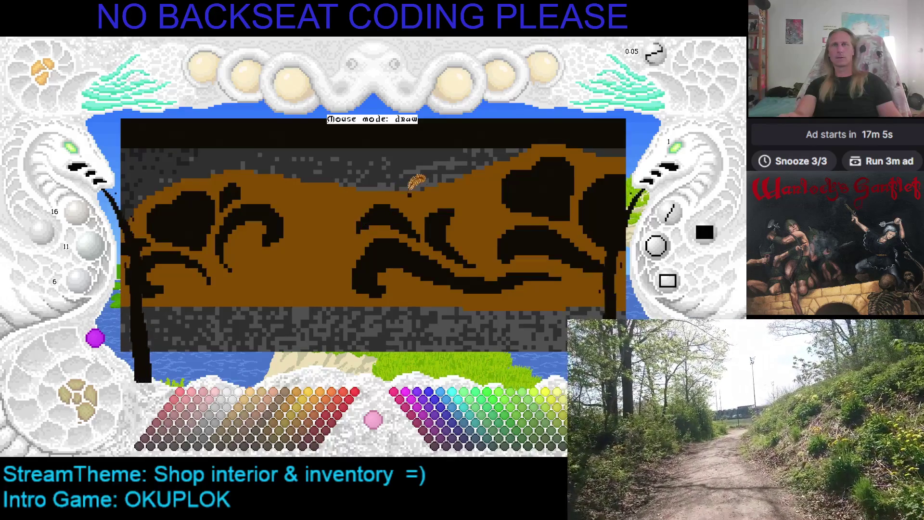
key(ctrl+s)
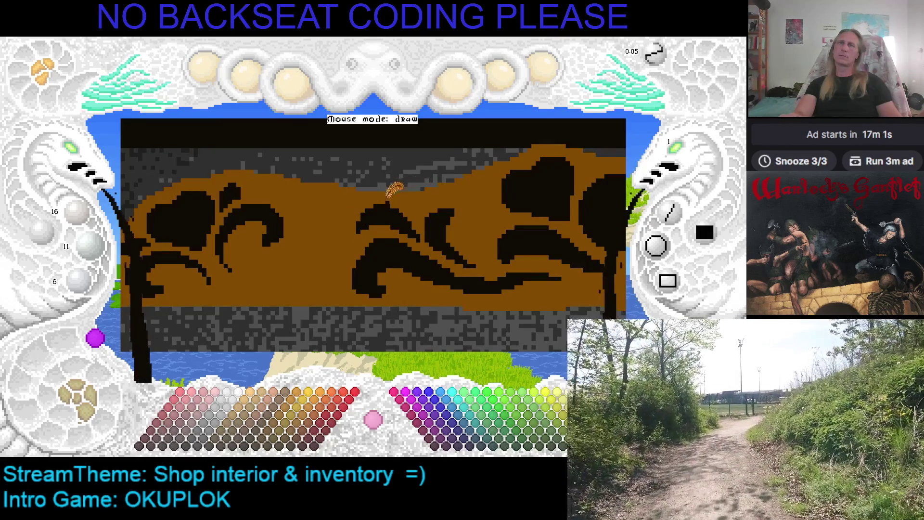
key(Right)
key(Down)
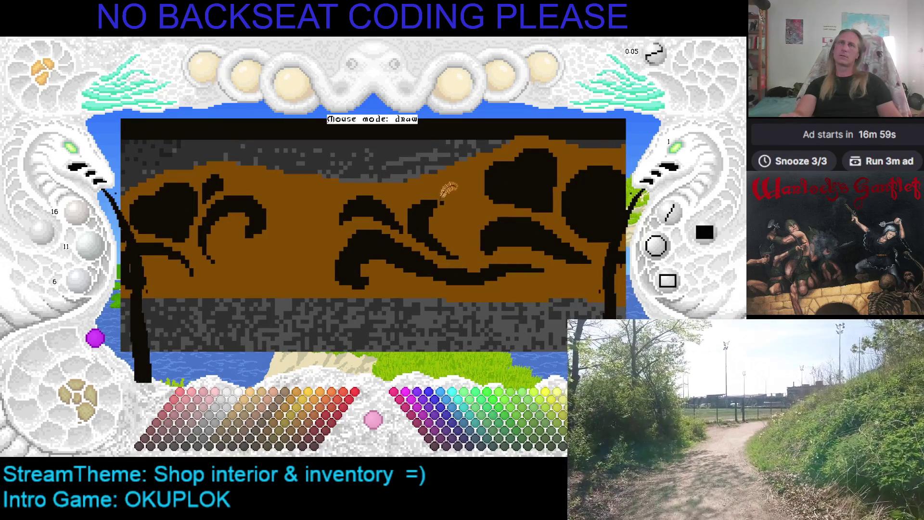
key(ctrl+s)
key(Right)
key(Right)
key(Right)
key(Up)
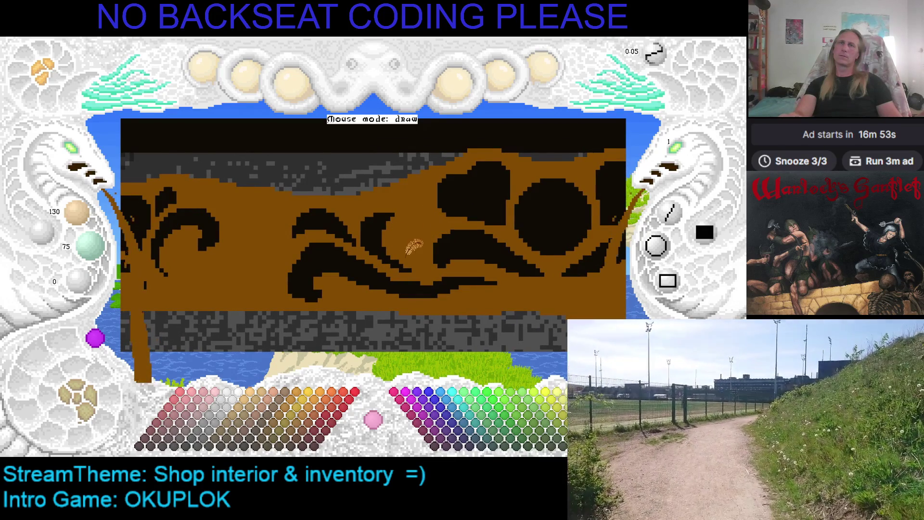
right_click(386, 244)
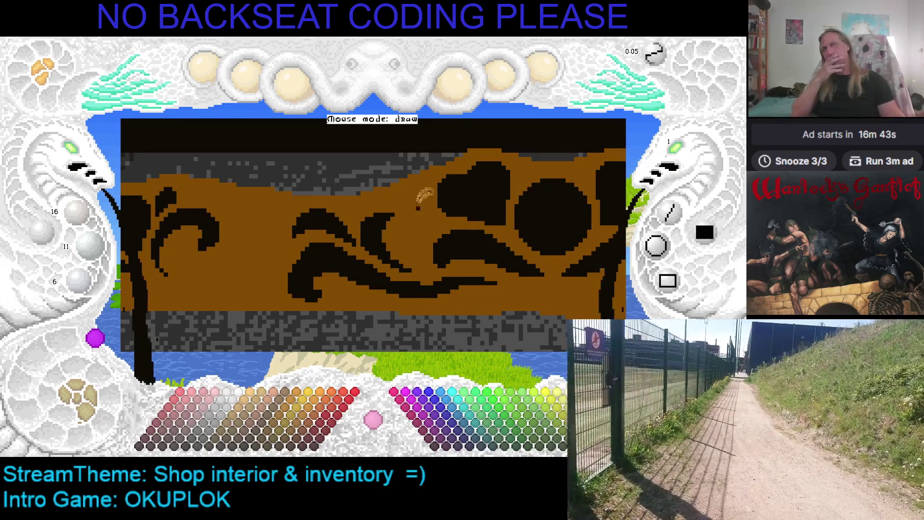
mouse_move(388, 221)
mouse_down()
mouse_move(375, 223)
mouse_move(440, 170)
mouse_up()
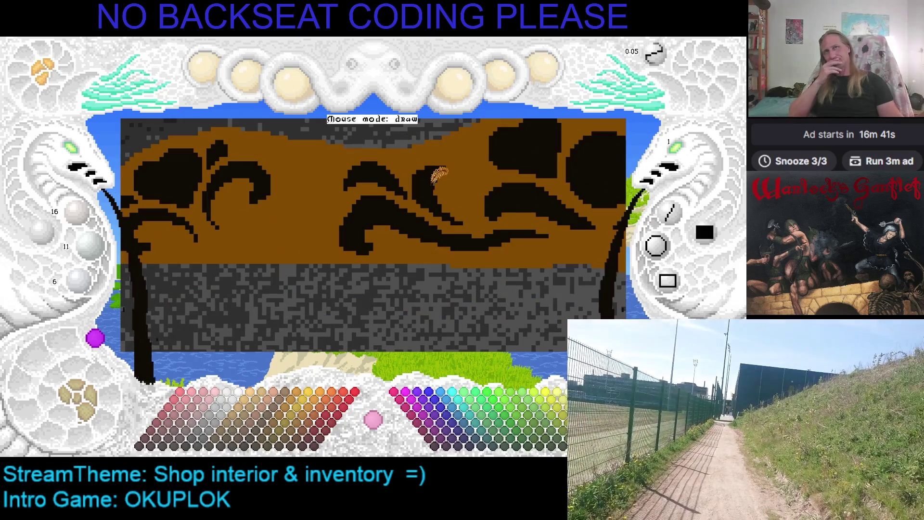
drag(433, 236, 435, 181)
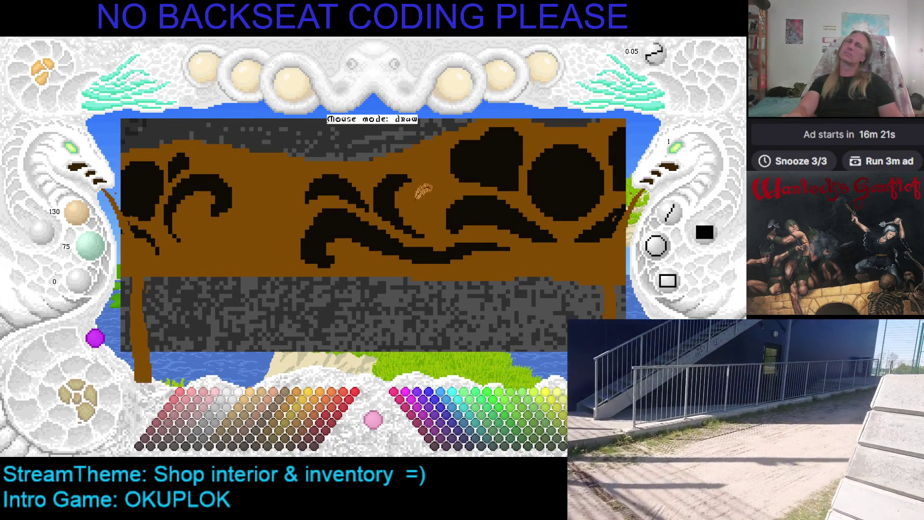
Save the painting and make near-black the painting colour.
right_click(392, 197)
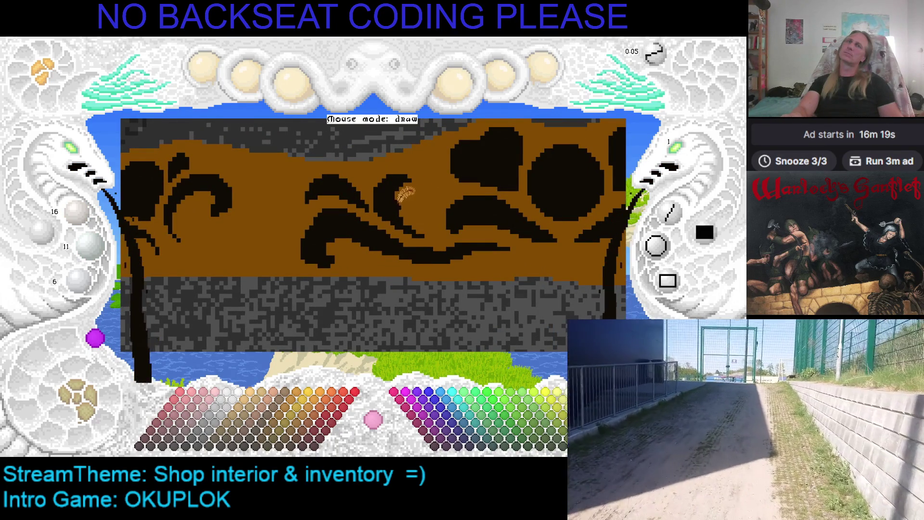
right_click(403, 194)
key(ctrl+s)
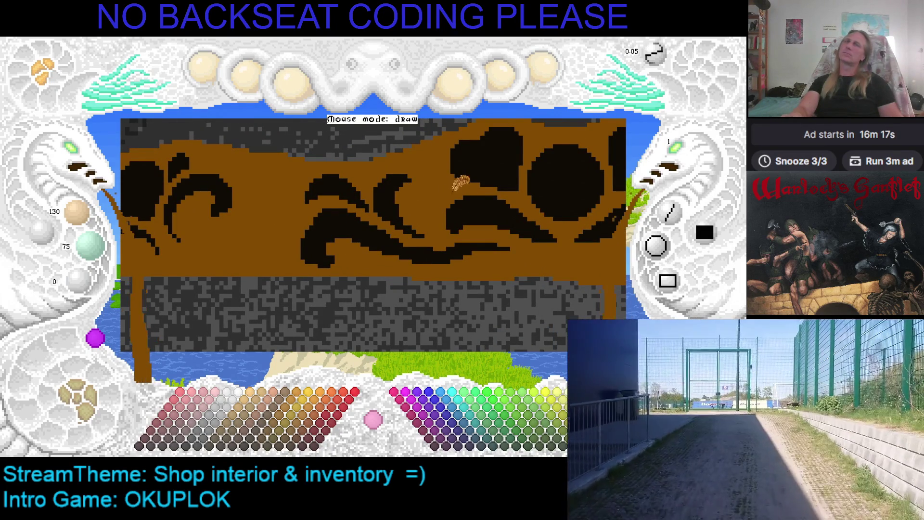
key(Left)
key(Up)
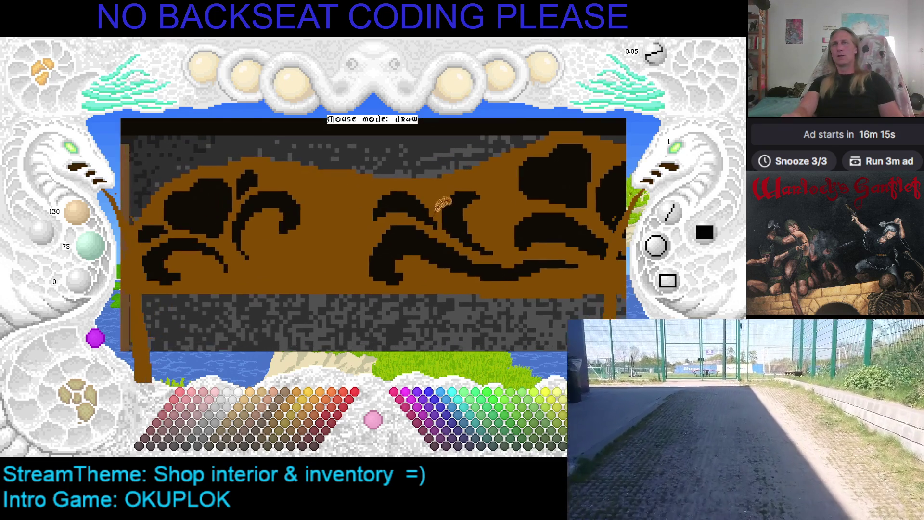
right_click(457, 188)
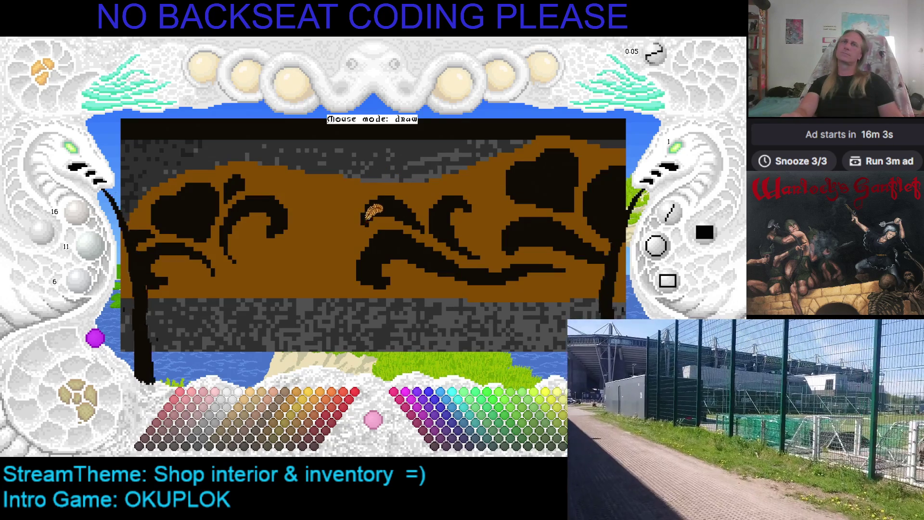
Pan across the canvas to inspect the left post, right end and lower wall.
key(Left)
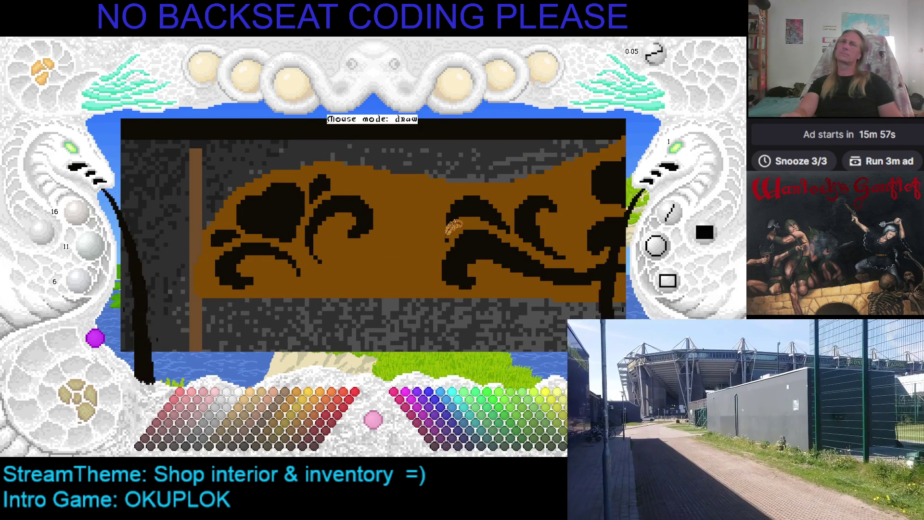
key(Right)
key(Up)
key(Right)
key(Down)
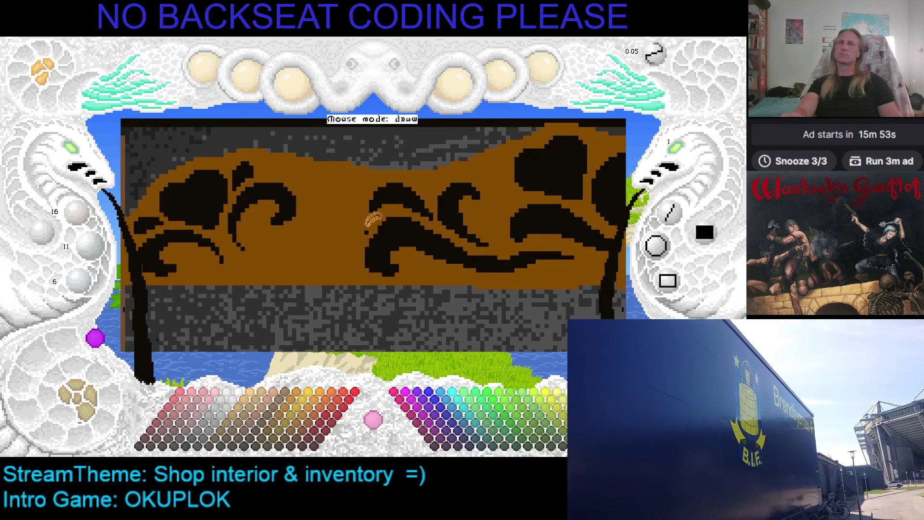
key(Left)
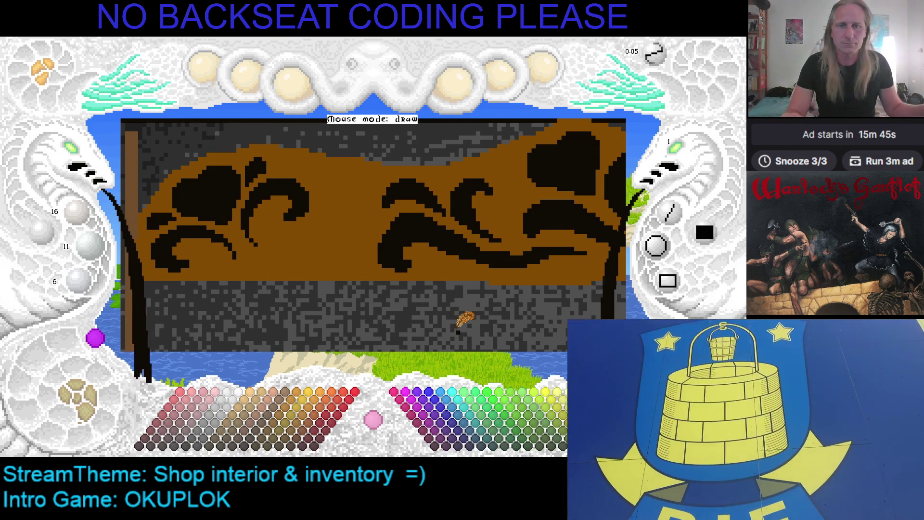
scroll(423, 289, up, 2)
scroll(409, 289, down, 2)
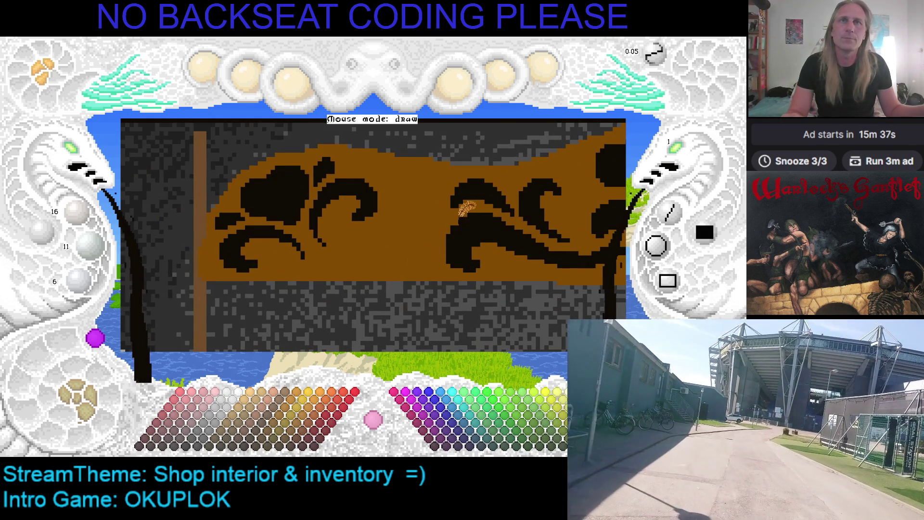
Toggle between brown and near-black, then view the 'allmoge stolsrygg soffa' image results.
right_click(457, 208)
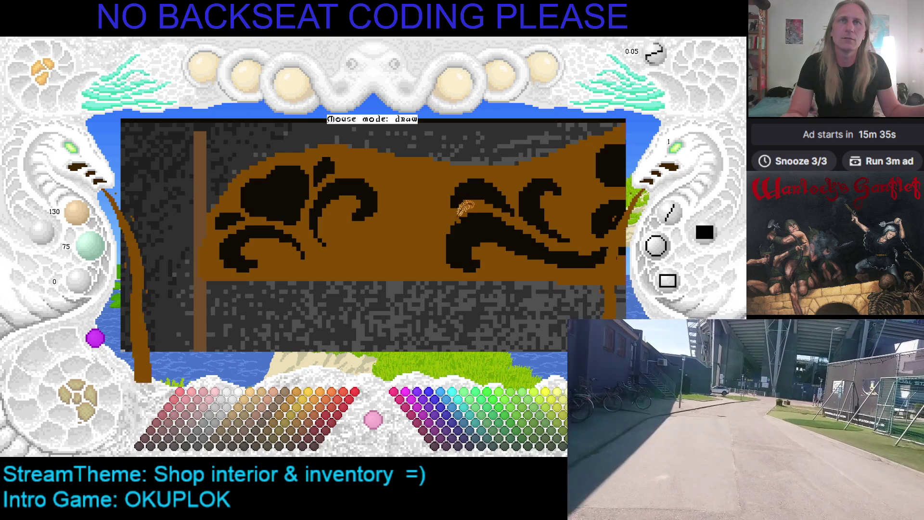
right_click(452, 225)
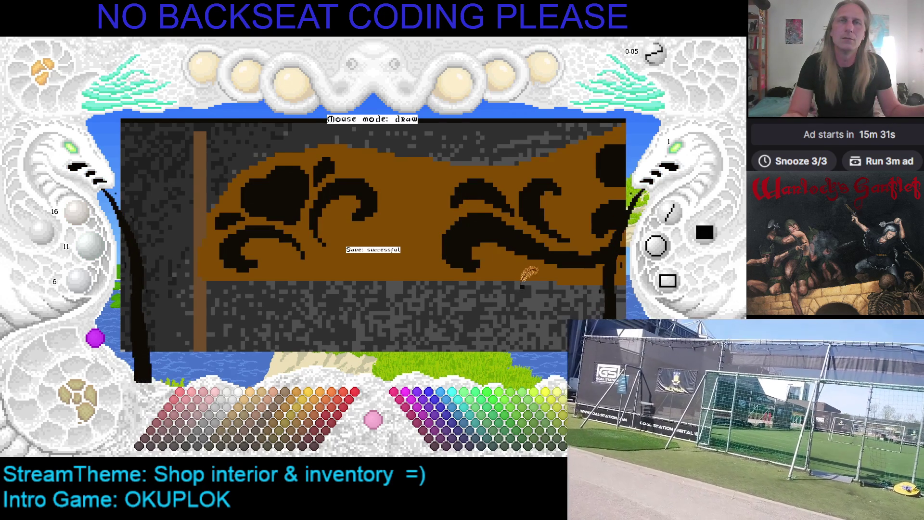
right_click(487, 243)
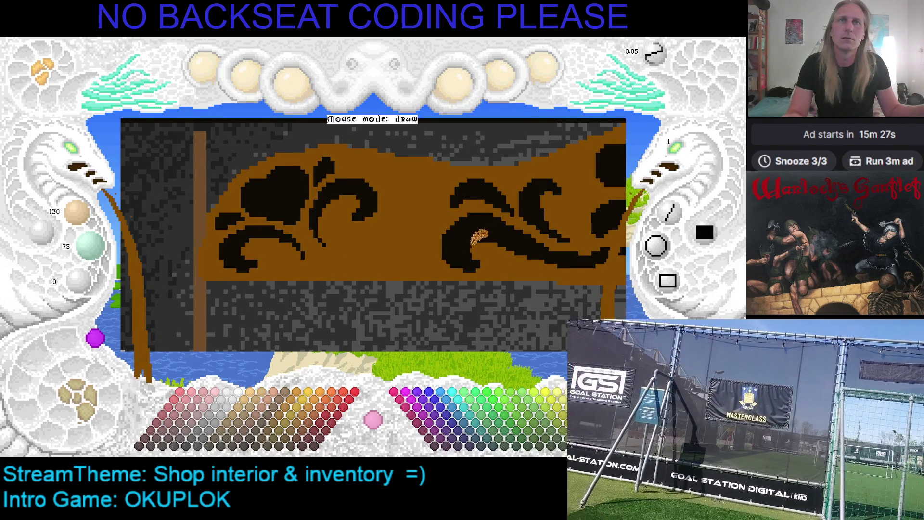
right_click(487, 231)
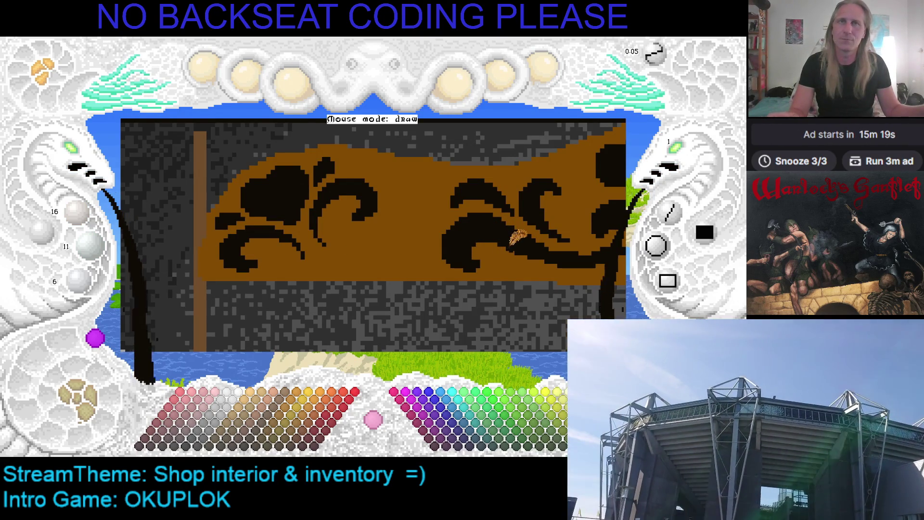
key(alt+Tab)
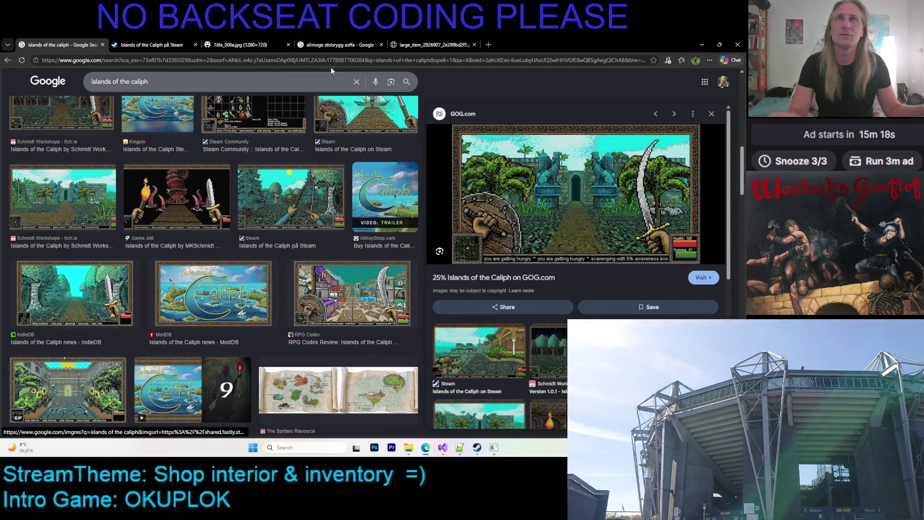
click(339, 44)
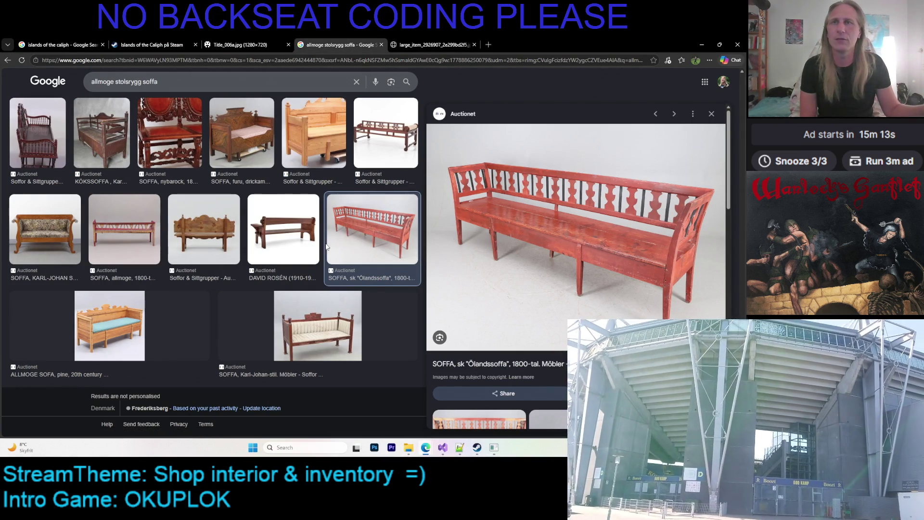
View the full-size pine sofa image zoomed in and back out, then return to the search results.
scroll(539, 278, down, 10)
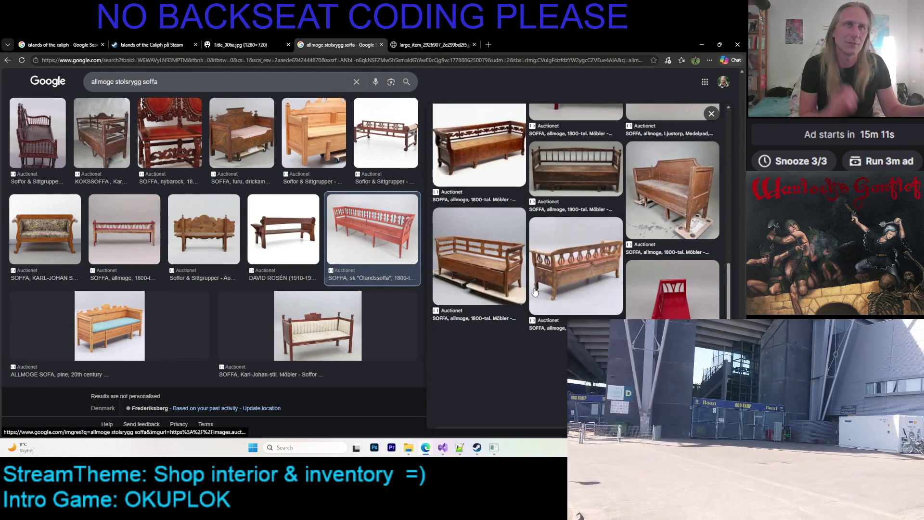
scroll(539, 290, up, 10)
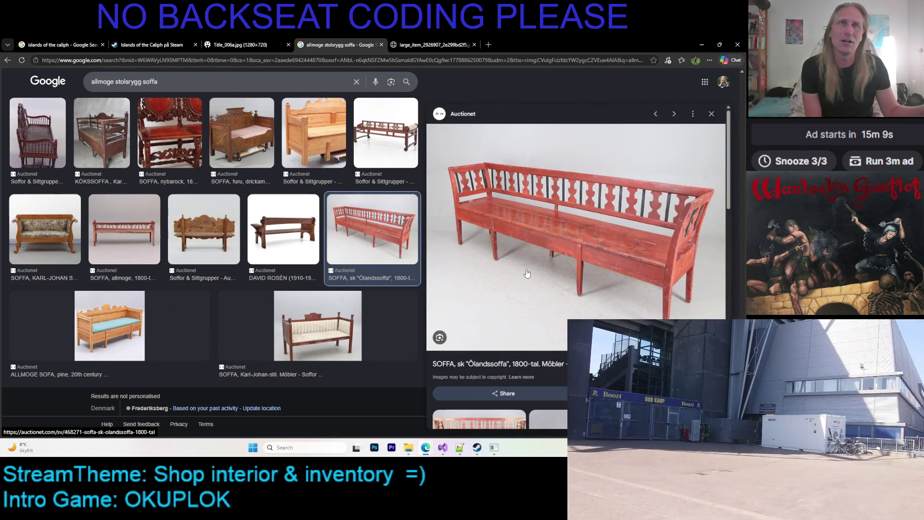
scroll(320, 227, down, 5)
click(416, 44)
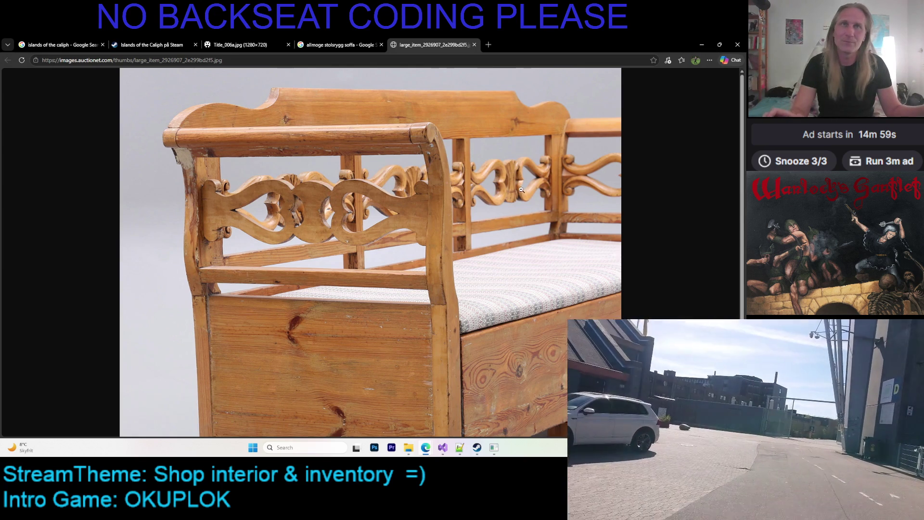
ctrl+scroll(535, 210, up, 5)
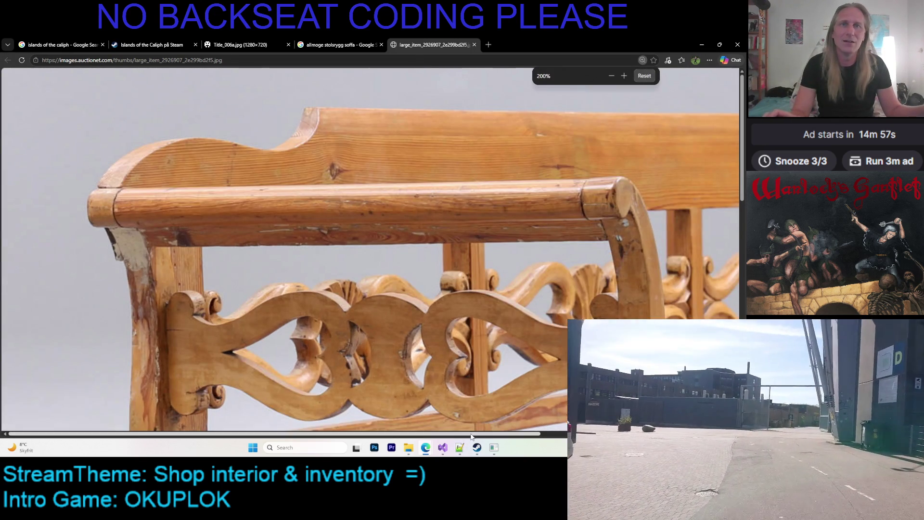
scroll(496, 329, right, 5)
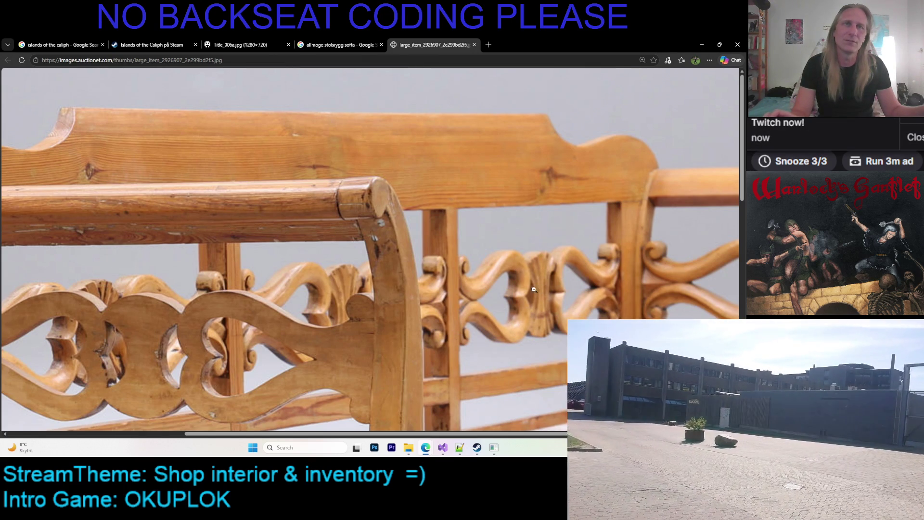
click(418, 307)
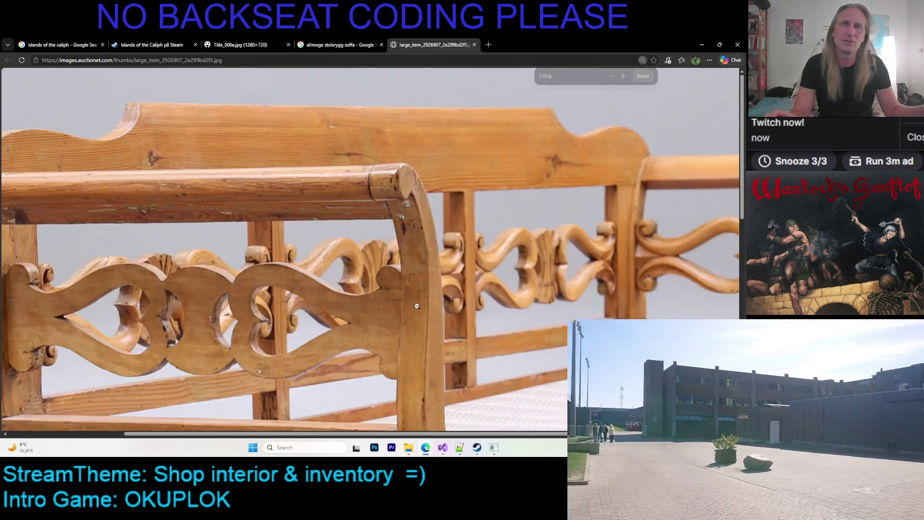
key(ctrl+minus)
click(345, 48)
scroll(258, 236, down, 2)
scroll(257, 236, down, 2)
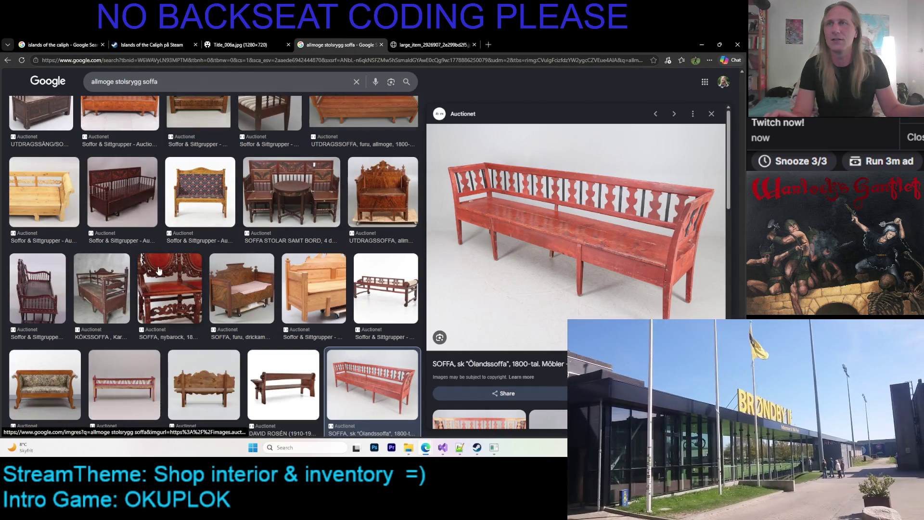
Open the carved nybarock sofa image in a new tab, then return to the pine sofa image.
click(169, 289)
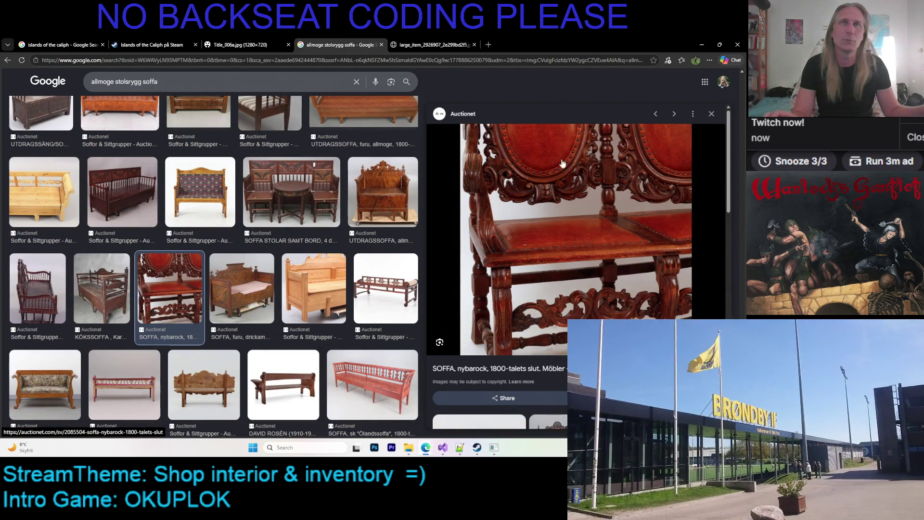
right_click(568, 176)
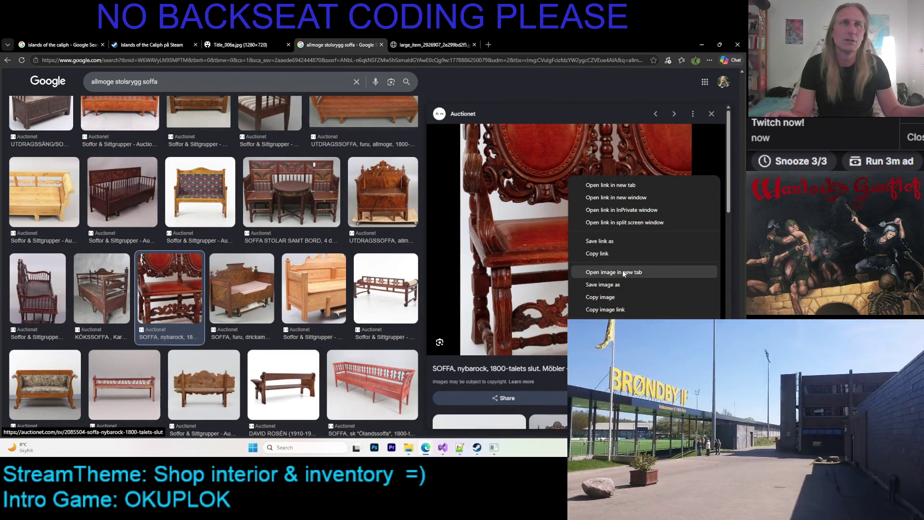
click(622, 271)
click(527, 44)
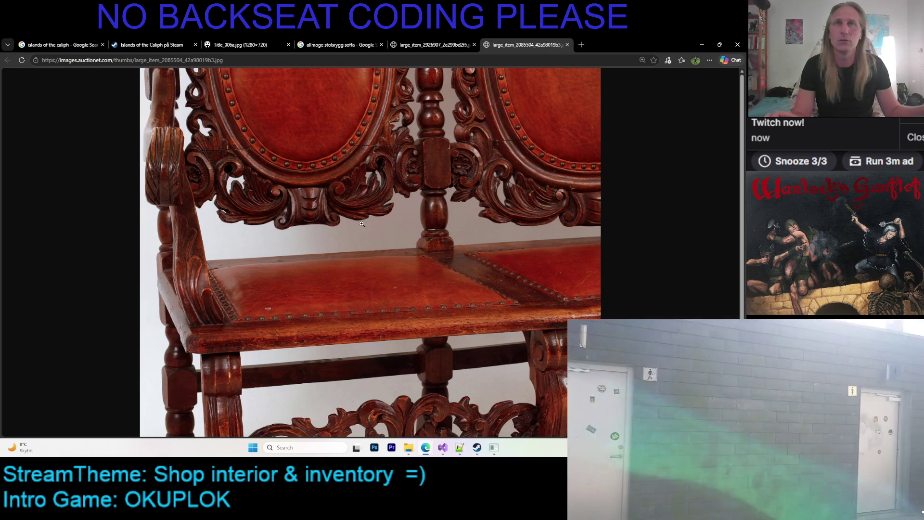
scroll(407, 158, down, 2)
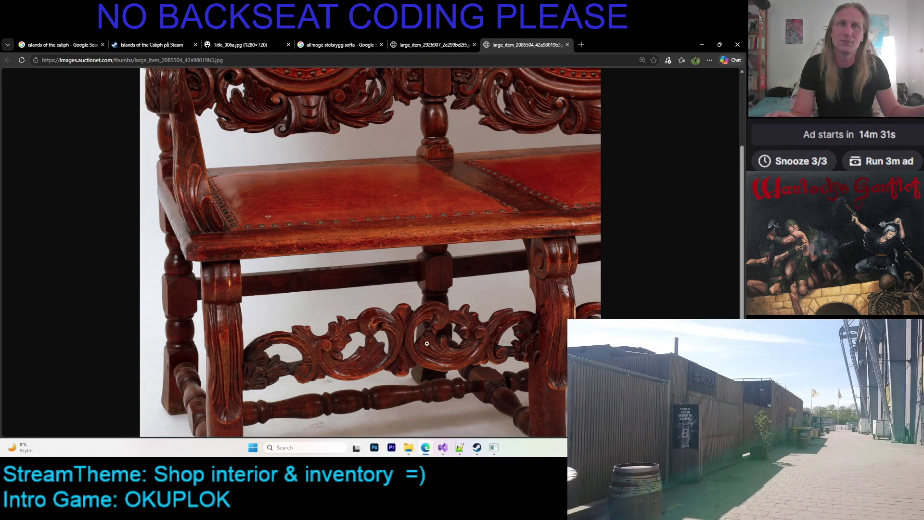
scroll(507, 221, up, 2)
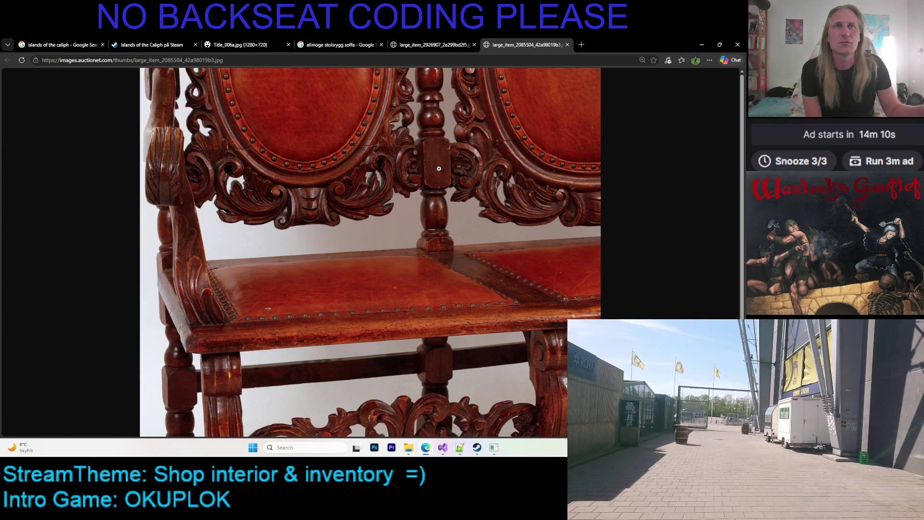
click(417, 44)
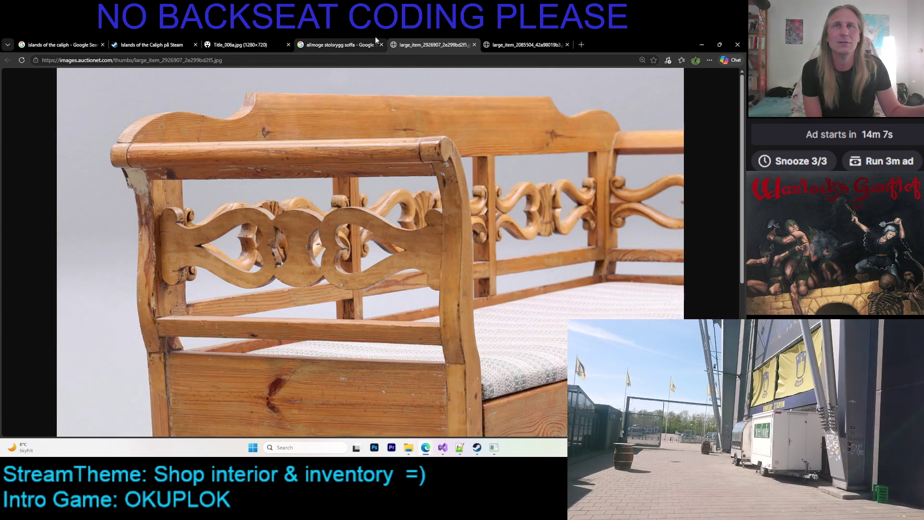
Switch to the large_item_2085504 tab showing the carved red-leather settee.
click(531, 41)
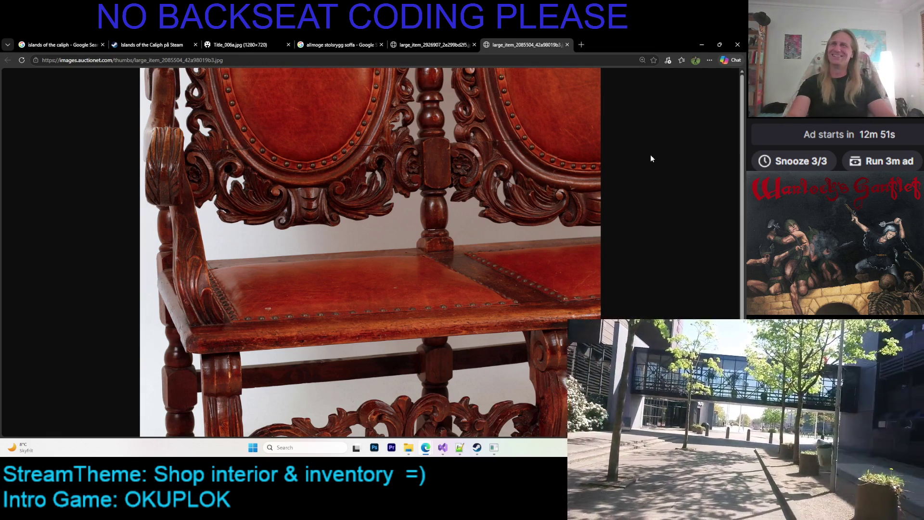
Minimize Edge to bring the counter painting back into view.
click(701, 44)
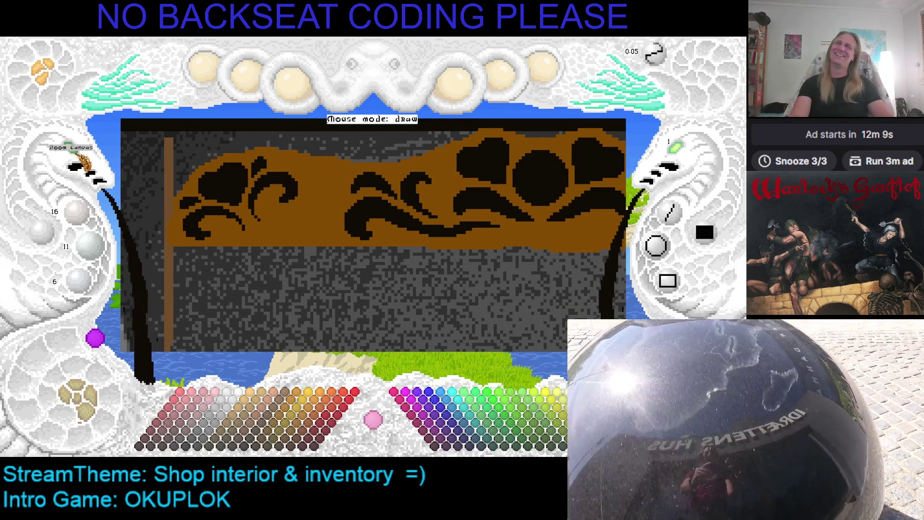
Zoom in on the brown counter and pan slightly to frame its black swirl carvings.
click(79, 157)
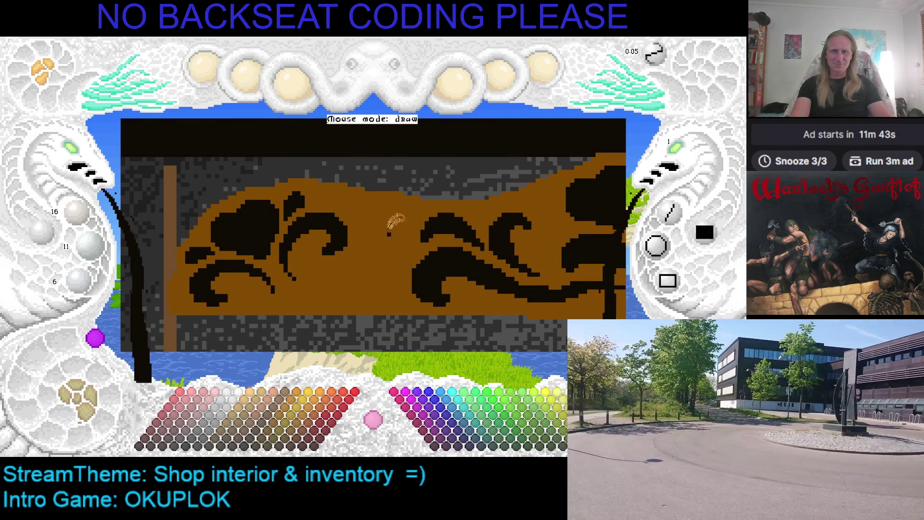
scroll(399, 217, down, 1)
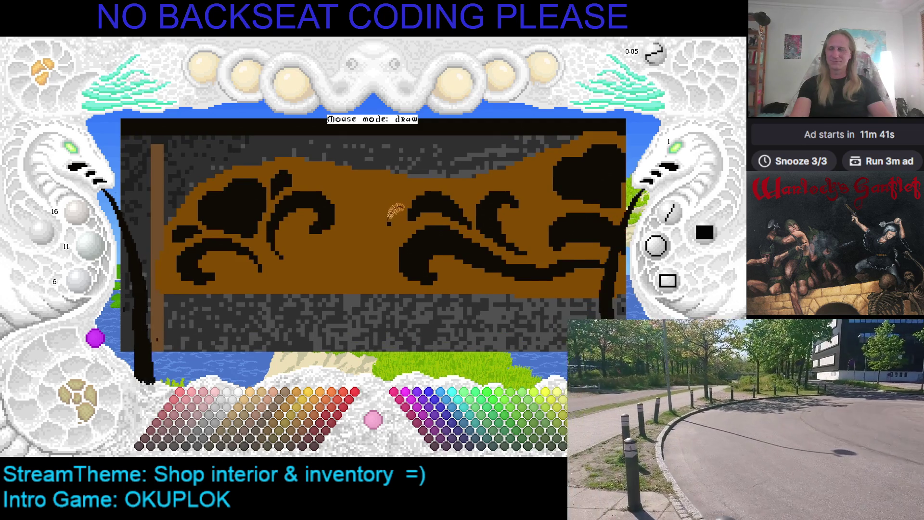
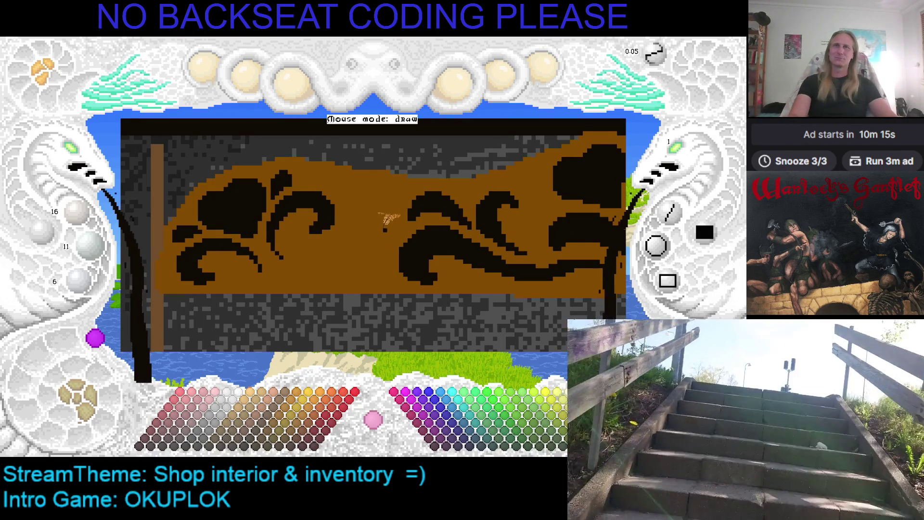
Pan back and forth across the counter panel, inspecting the swirls and both ends.
mouse_move(373, 211)
mouse_down()
mouse_move(290, 197)
mouse_move(324, 200)
mouse_up()
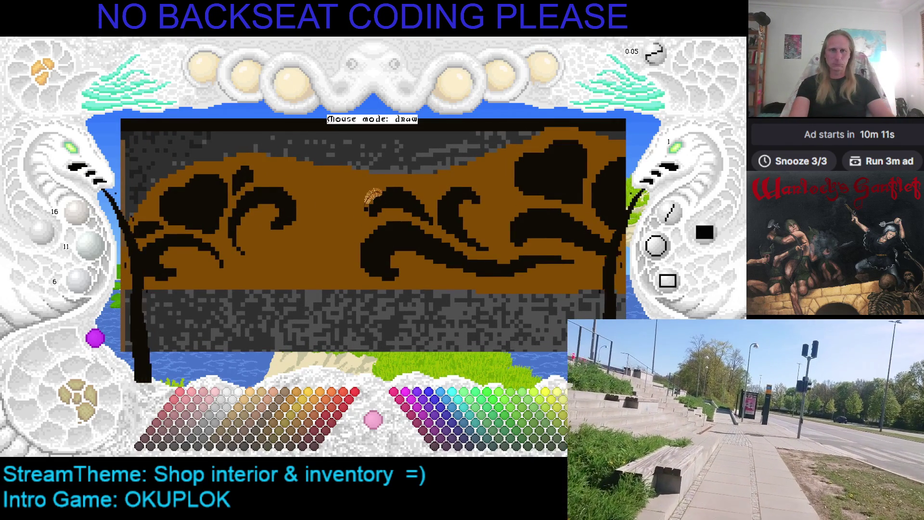
drag(381, 209, 439, 217)
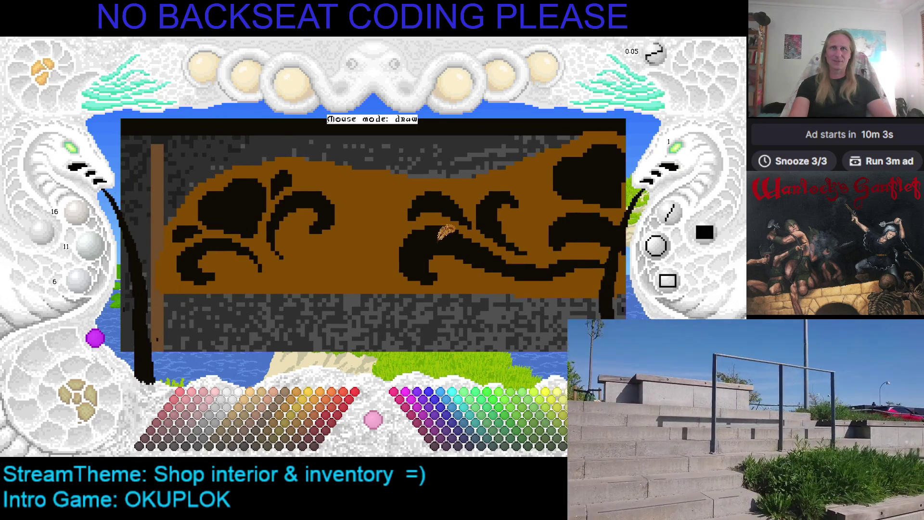
drag(486, 241, 447, 247)
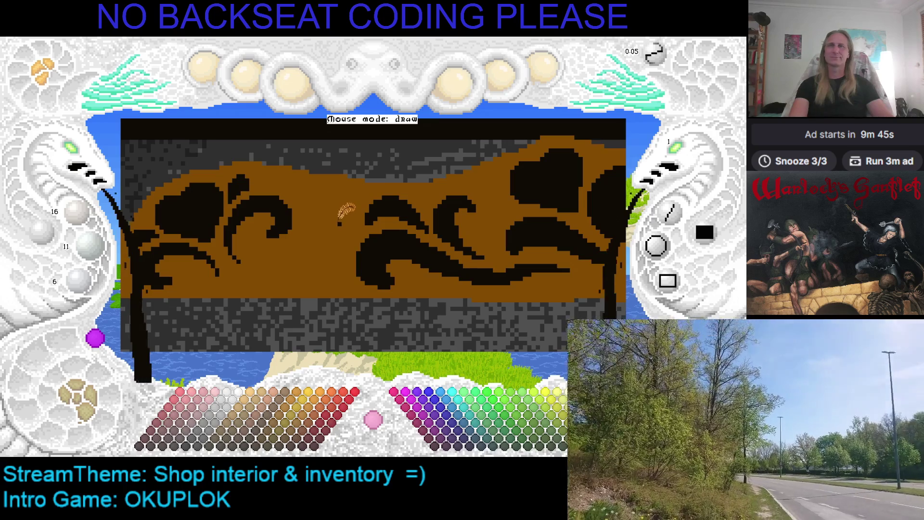
mouse_move(341, 222)
mouse_down()
mouse_move(223, 227)
mouse_move(417, 224)
mouse_move(327, 222)
mouse_up()
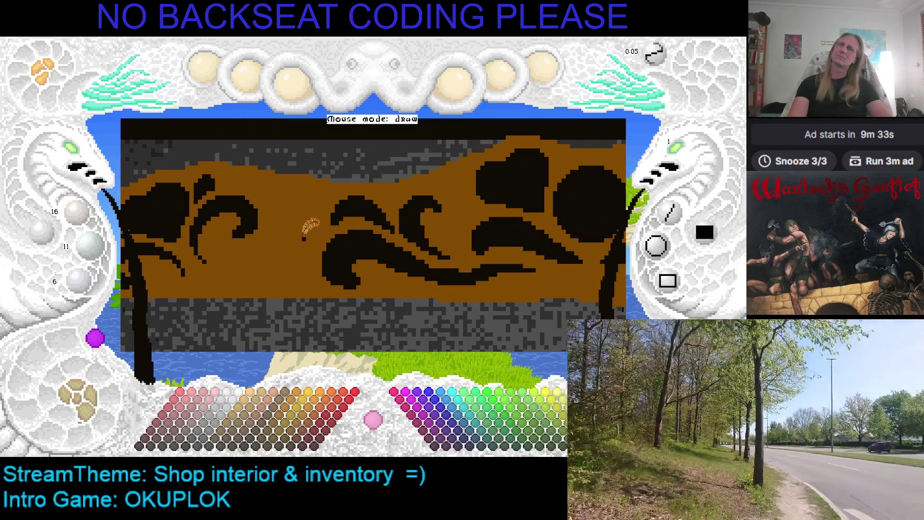
drag(287, 236, 358, 241)
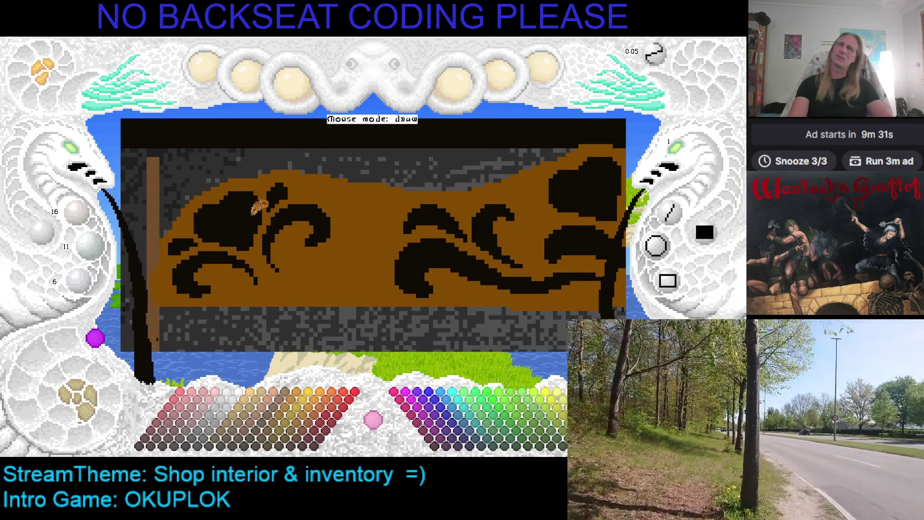
mouse_move(343, 238)
mouse_down()
mouse_move(217, 258)
mouse_move(231, 247)
mouse_move(303, 243)
mouse_up()
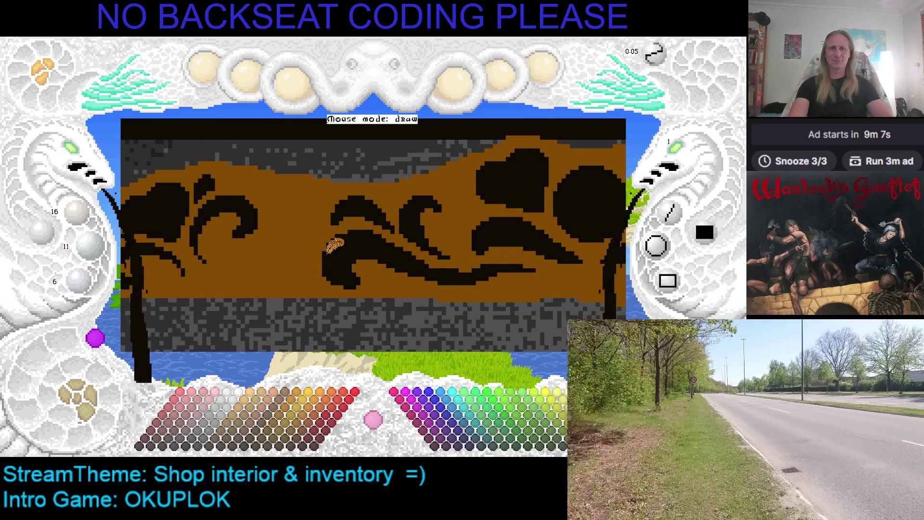
drag(357, 260, 451, 254)
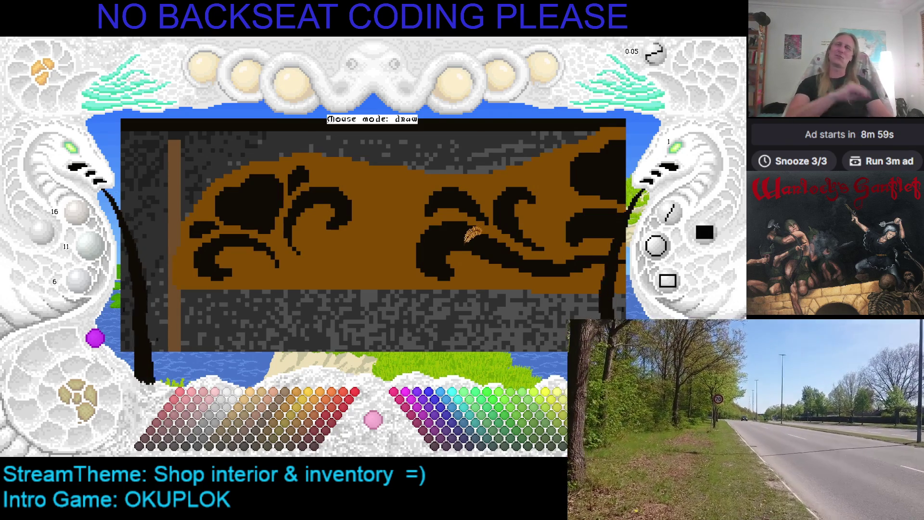
mouse_move(454, 235)
mouse_down()
mouse_move(366, 238)
mouse_move(417, 231)
mouse_move(450, 245)
mouse_move(308, 224)
mouse_up()
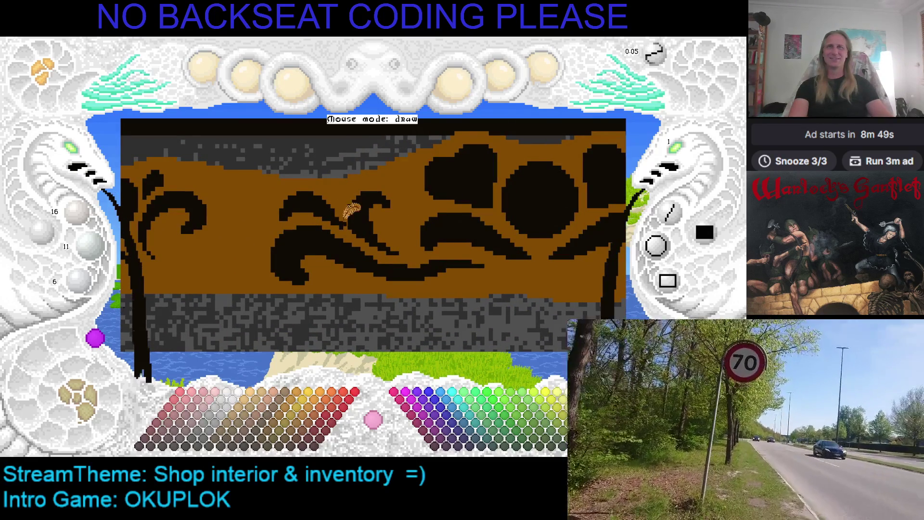
Sample brown and then black as drawing colour, and zoom out to frame the whole panel.
click(357, 207)
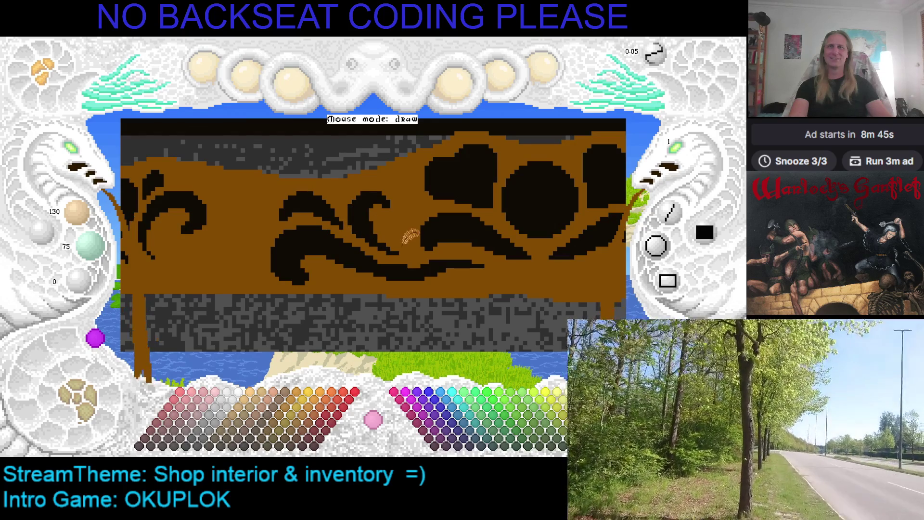
mouse_move(416, 236)
mouse_down()
mouse_move(543, 221)
mouse_move(524, 223)
mouse_up()
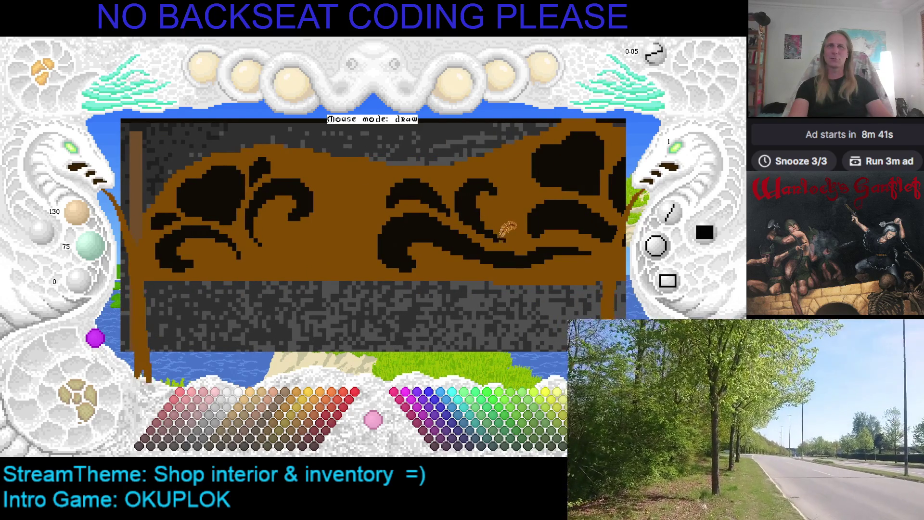
right_click(408, 183)
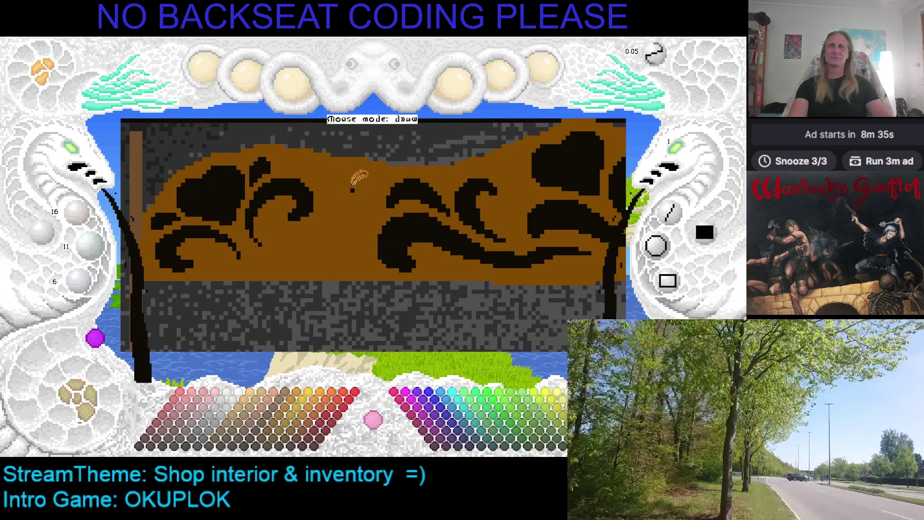
click(76, 152)
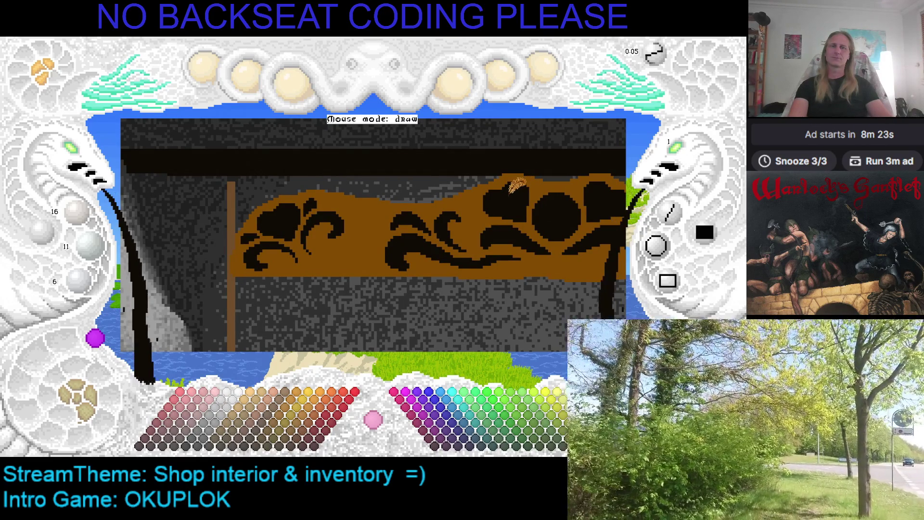
key(Right)
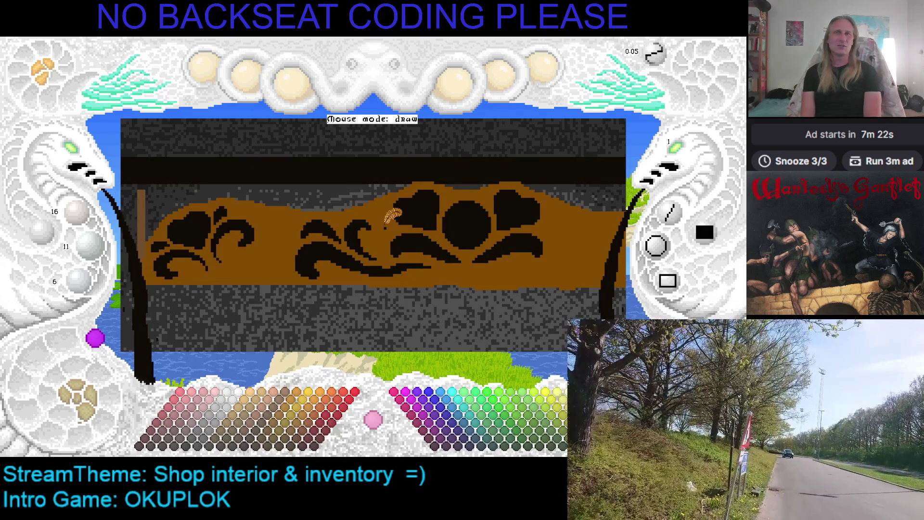
drag(387, 220, 267, 176)
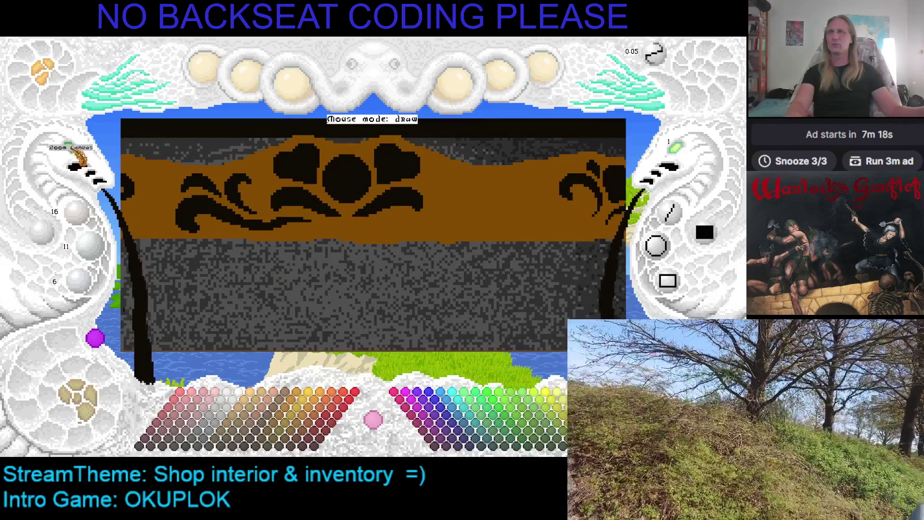
Zoom back in and sample black and brown from the panel, ending on brown 130/75/0.
scroll(76, 155, up, 3)
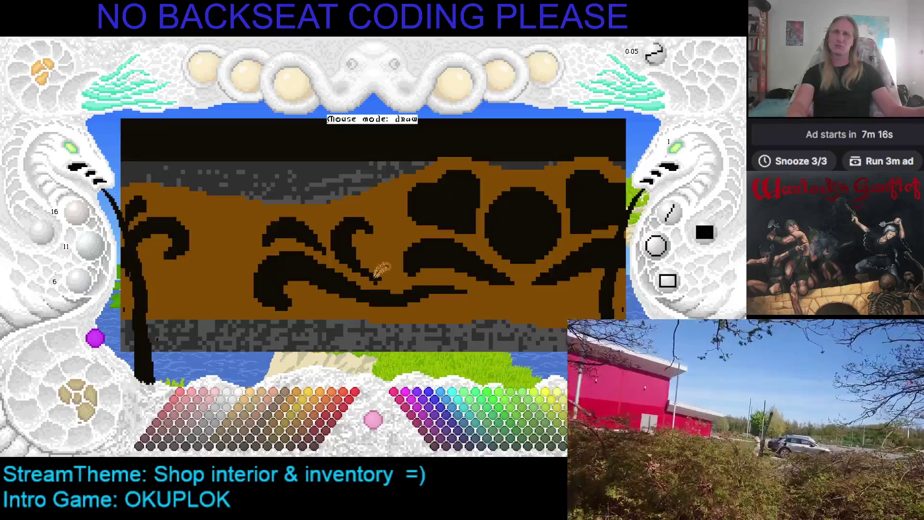
right_click(390, 271)
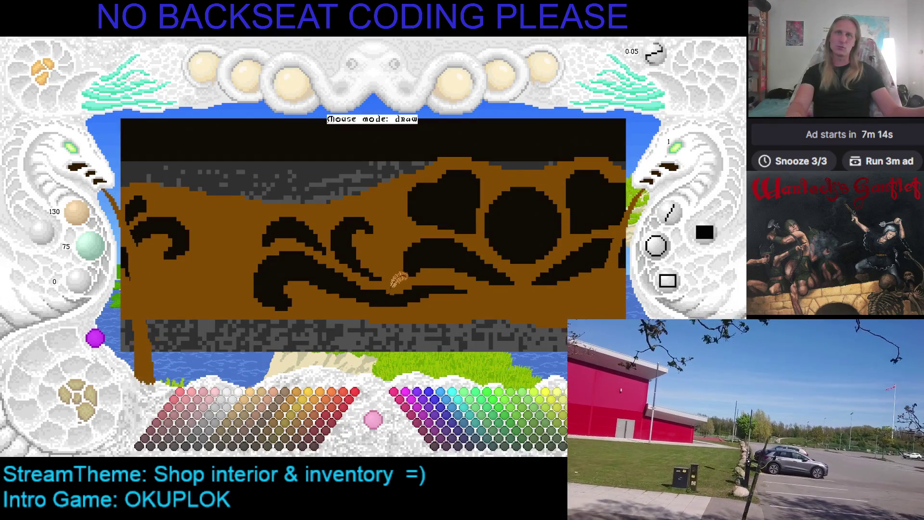
right_click(366, 282)
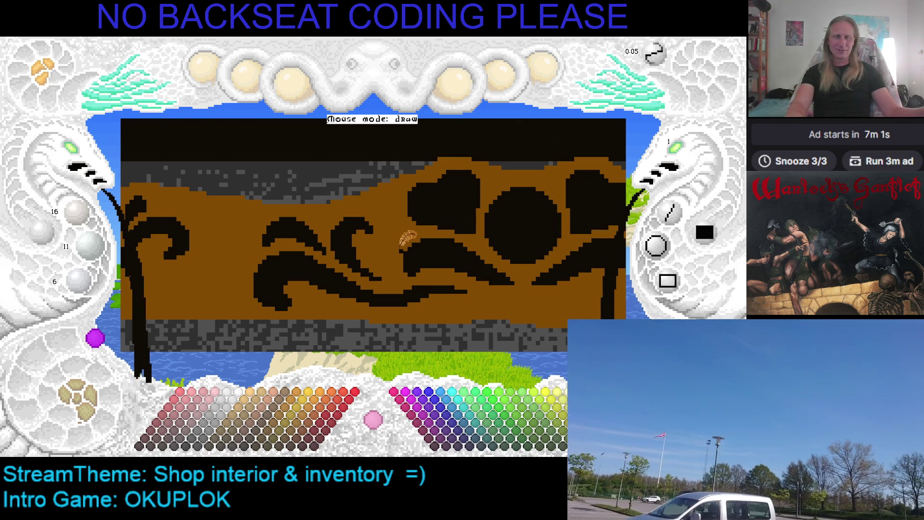
drag(406, 238, 432, 220)
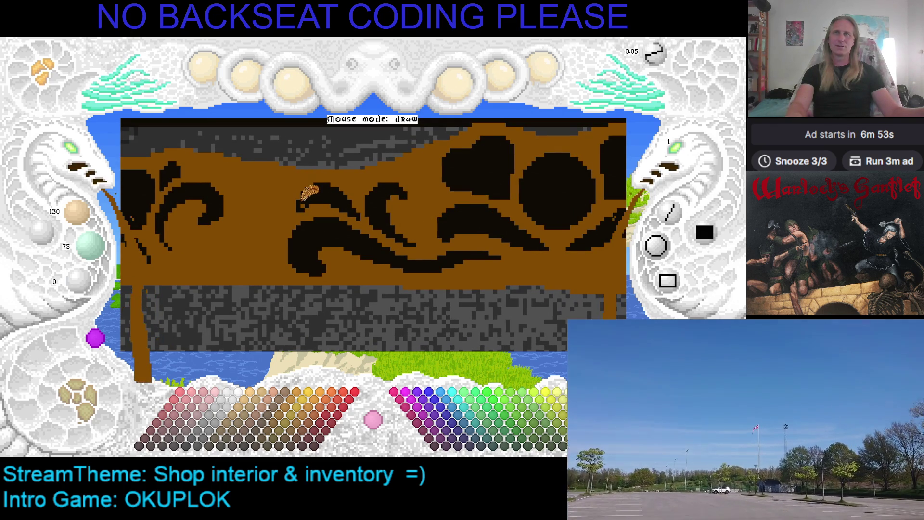
right_click(311, 190)
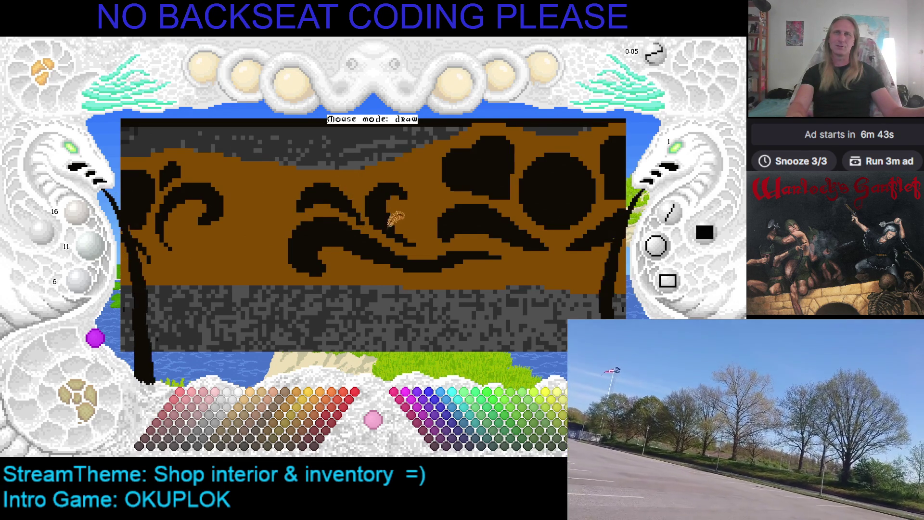
right_click(357, 219)
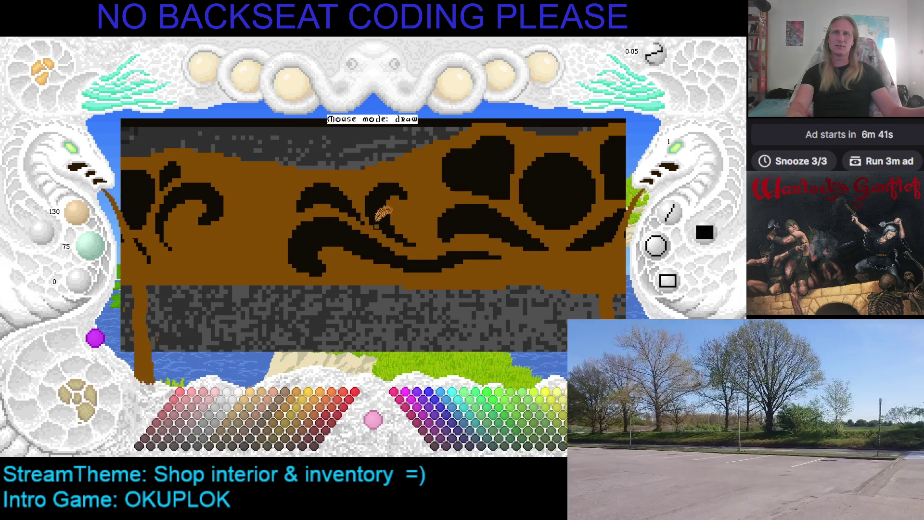
drag(413, 211, 471, 228)
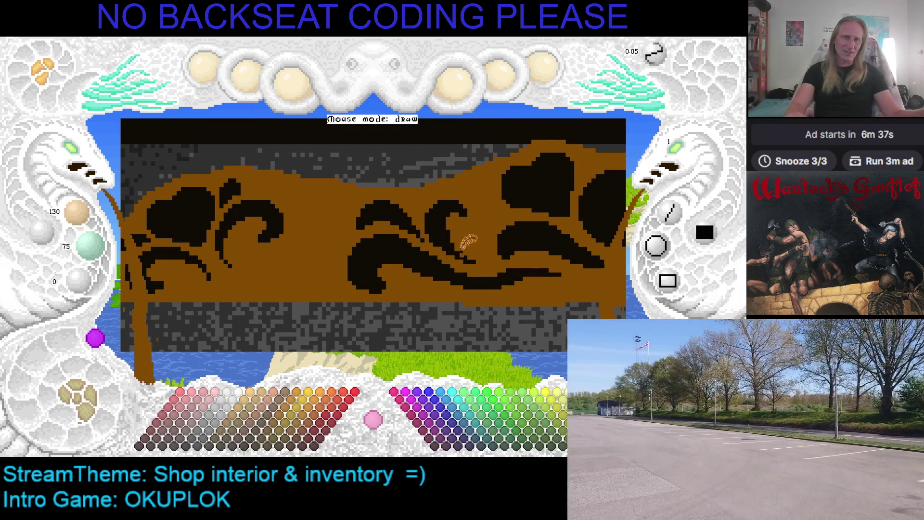
mouse_move(469, 243)
mouse_down()
mouse_move(379, 248)
mouse_move(400, 250)
mouse_up()
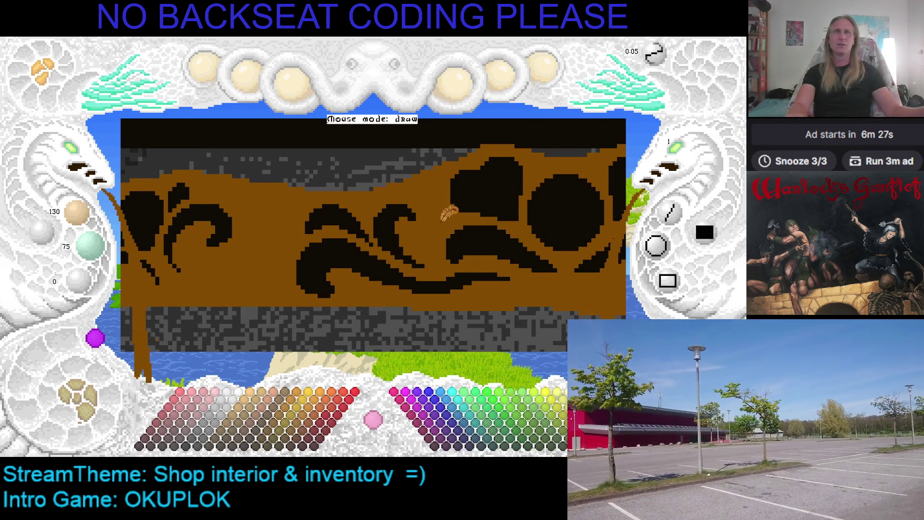
Nudge the view right, exit the paint tool with Escape, and scroll the wiki page behind it.
key(Right)
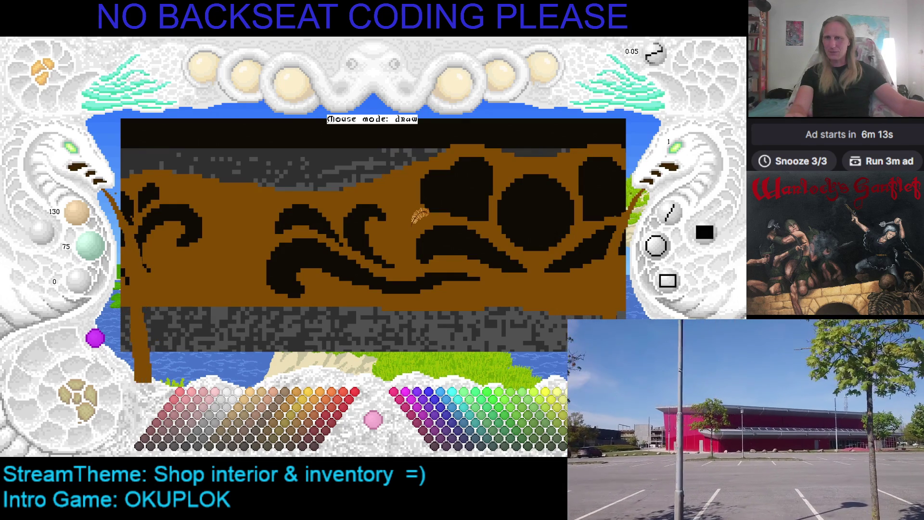
key(Escape)
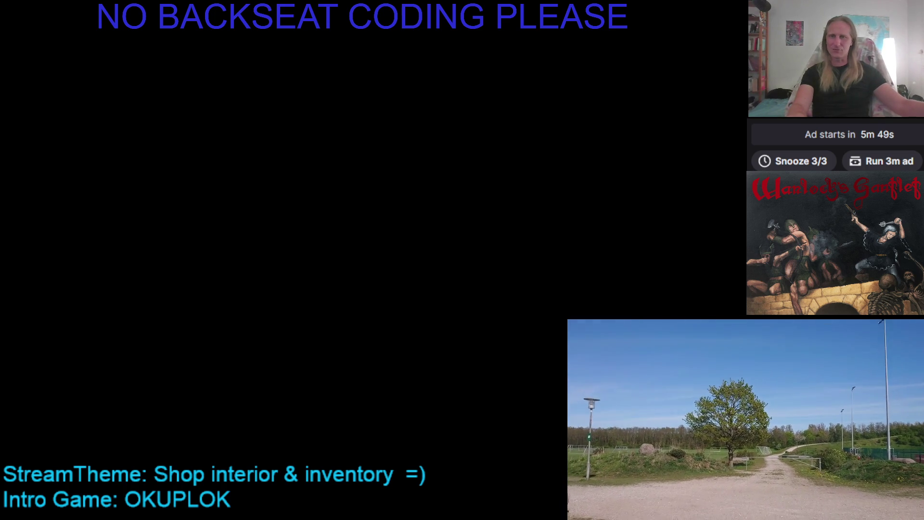
scroll(269, 182, down, 5)
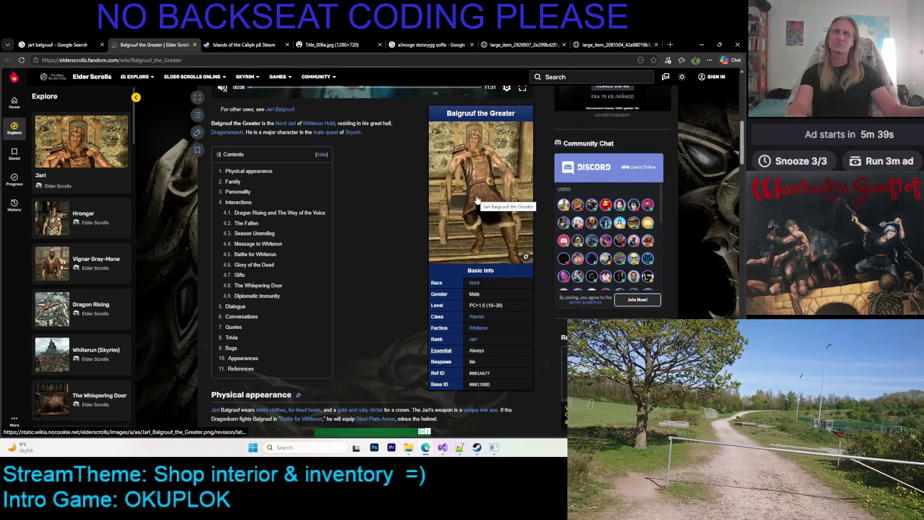
Enlarge Balgruuf's infobox portrait, then close the lightbox.
scroll(496, 215, up, 3)
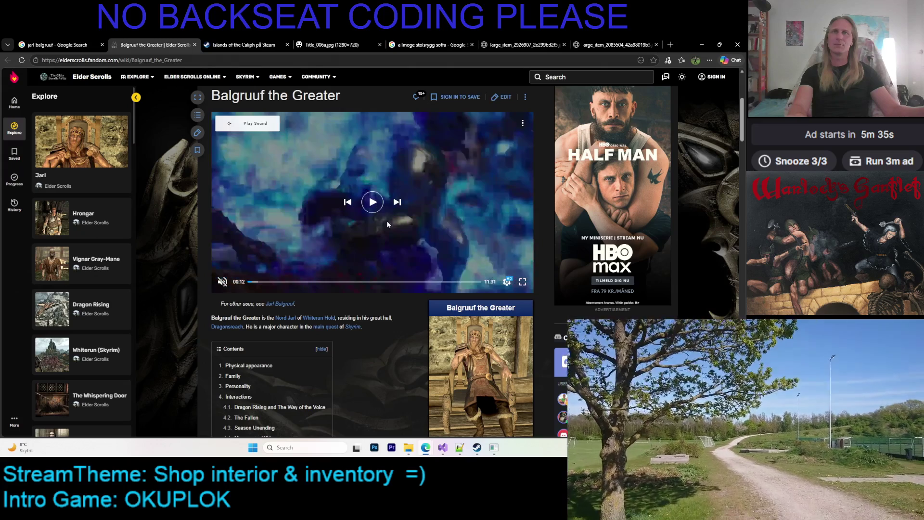
scroll(510, 243, down, 4)
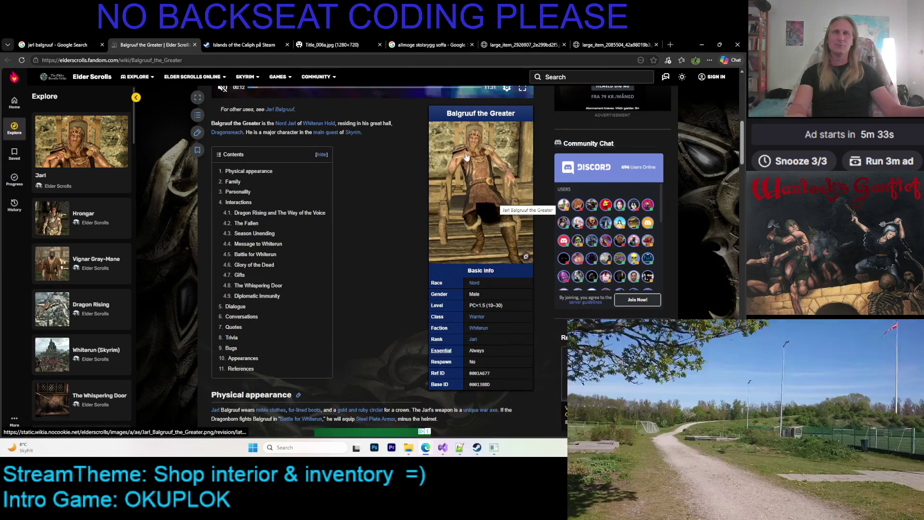
scroll(378, 205, down, 4)
scroll(378, 206, up, 5)
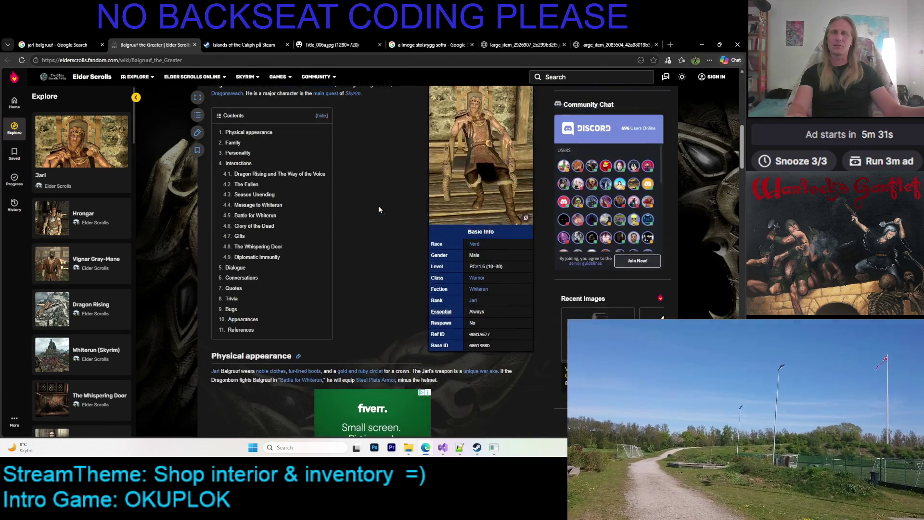
scroll(402, 223, down, 2)
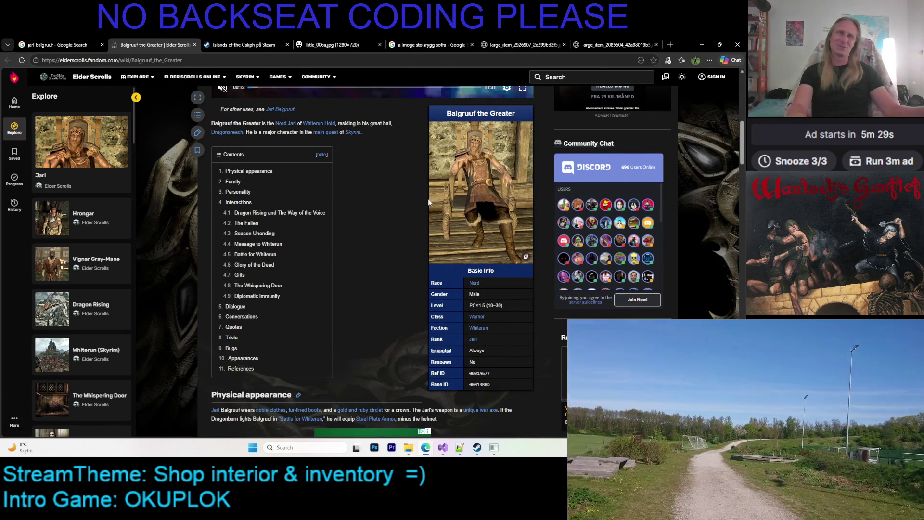
click(492, 197)
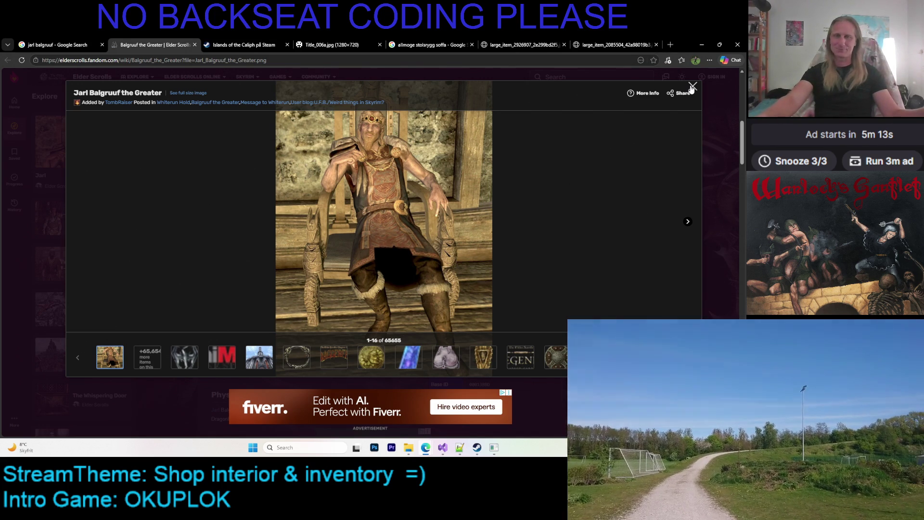
click(691, 87)
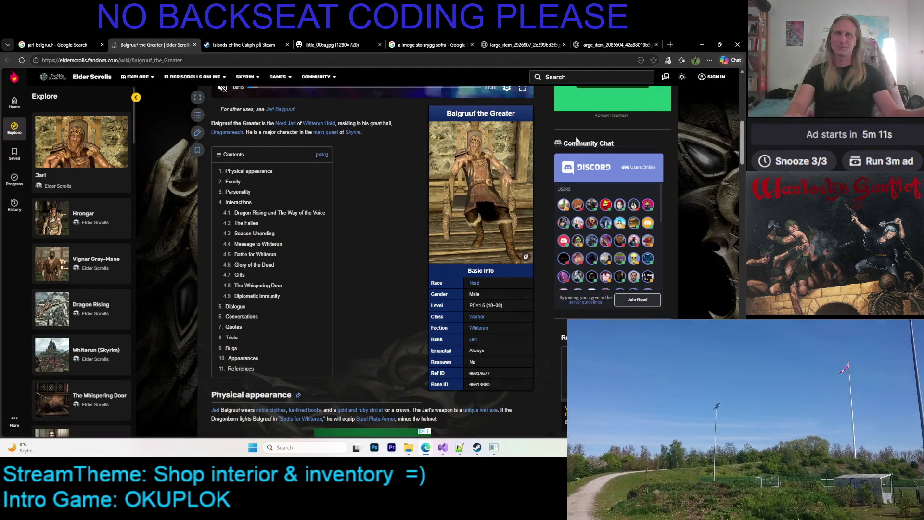
Scroll down to the Dialogue section, then switch back to the paint tool.
scroll(366, 171, down, 5)
scroll(367, 172, down, 10)
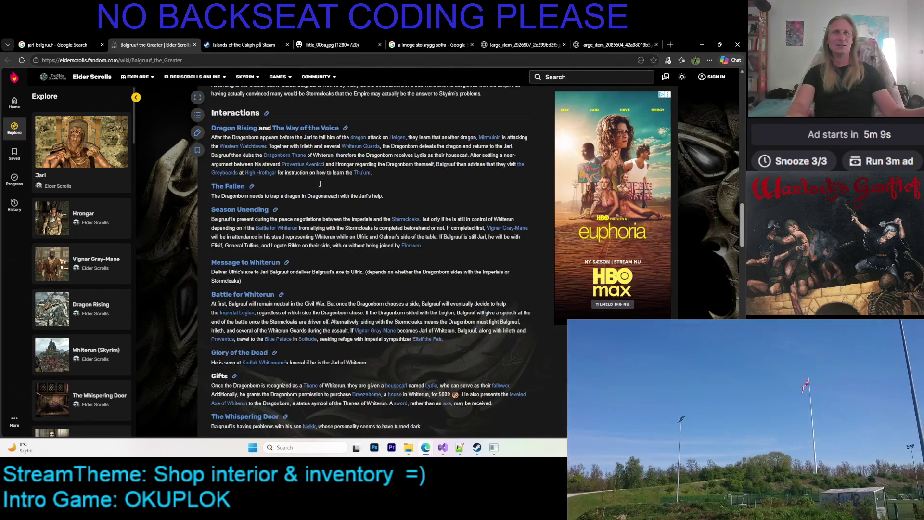
scroll(336, 177, down, 6)
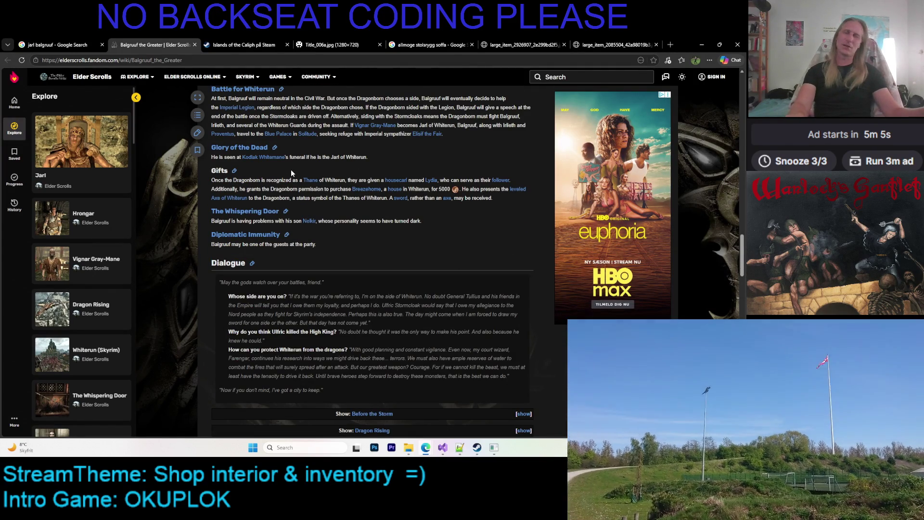
key(alt+Tab)
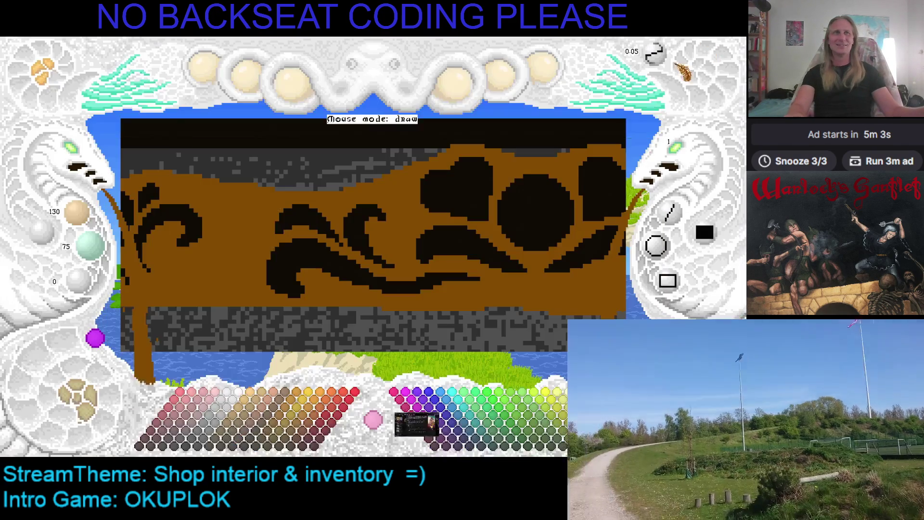
Pan the canvas to reveal the counter's left post and lower stone wall.
drag(380, 231, 450, 189)
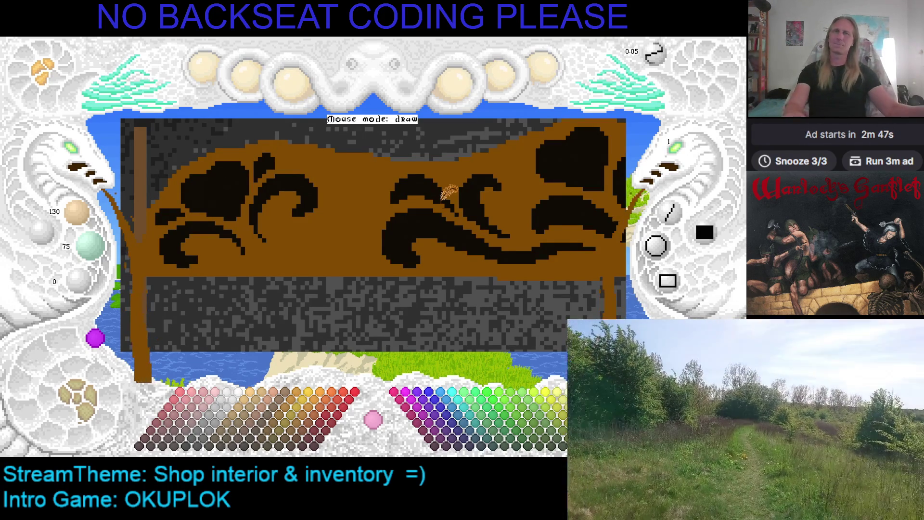
Pick black and draw a curved stroke beneath the middle swirl.
scroll(516, 190, down, 1)
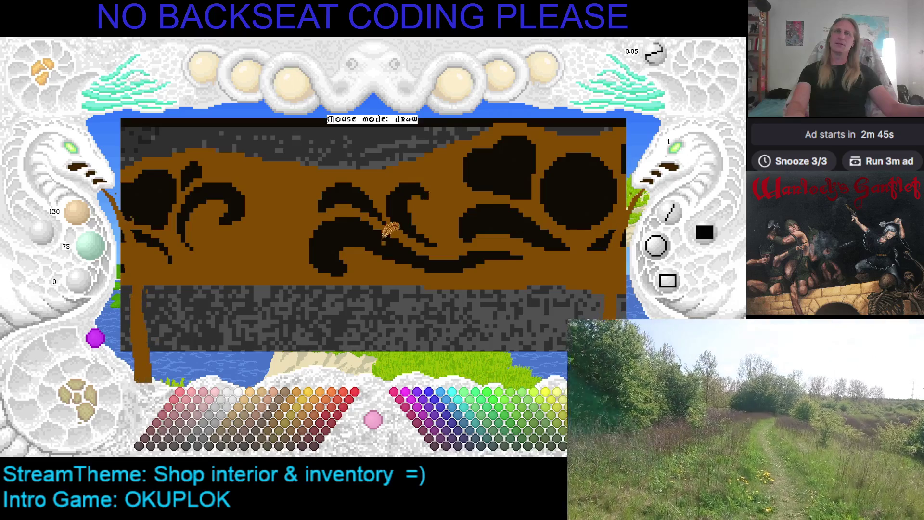
right_click(404, 209)
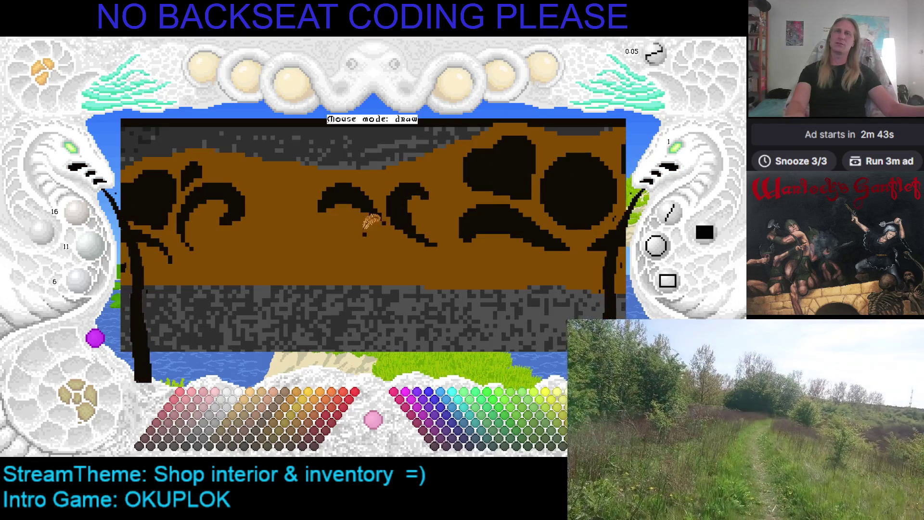
mouse_move(388, 239)
mouse_down()
mouse_move(356, 226)
mouse_move(329, 246)
mouse_move(340, 255)
mouse_move(368, 226)
mouse_move(405, 233)
mouse_up()
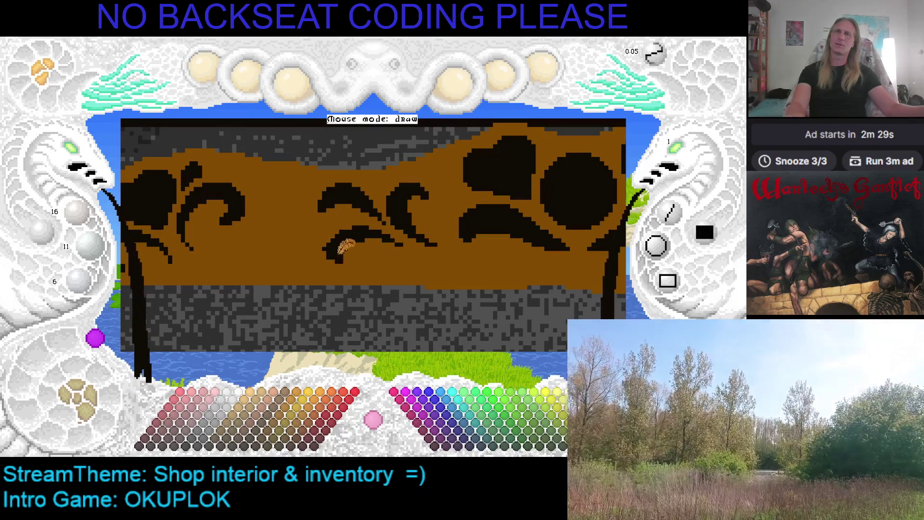
Toggle the drawing colour between panel brown and black several times, ending on brown.
right_click(330, 224)
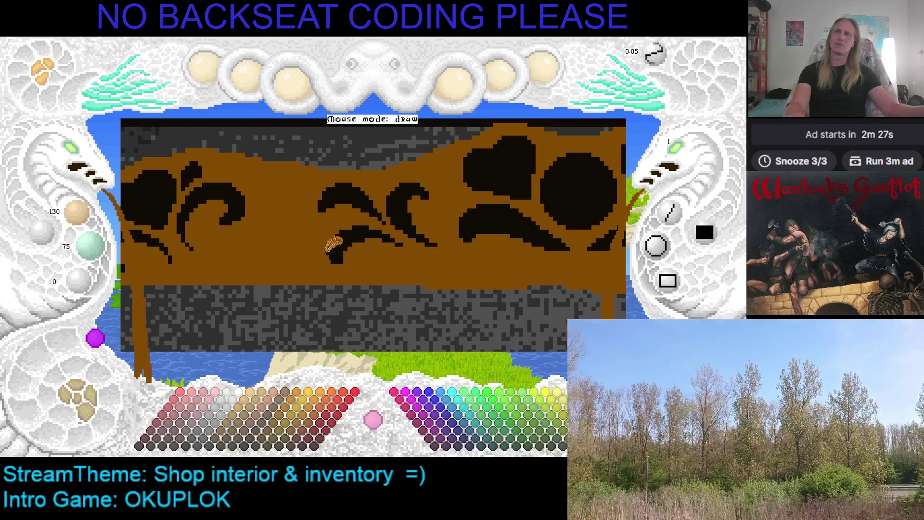
right_click(339, 254)
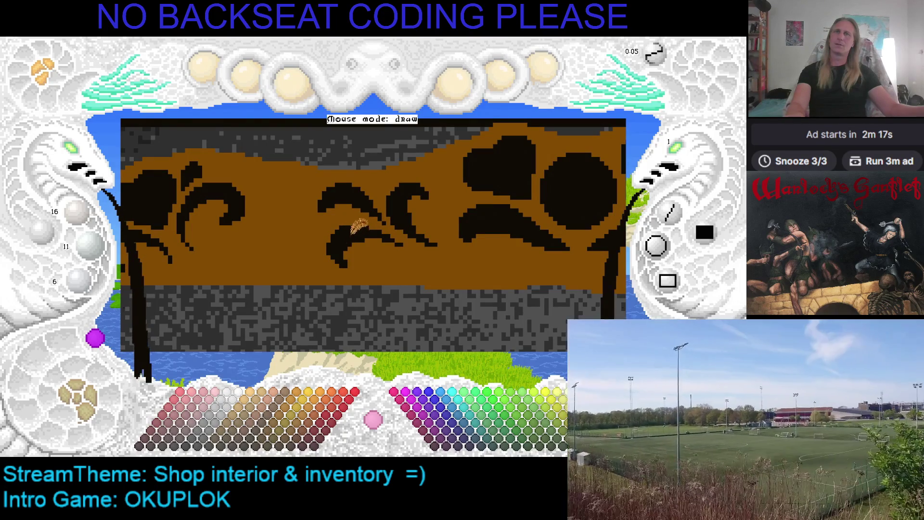
right_click(374, 230)
right_click(361, 222)
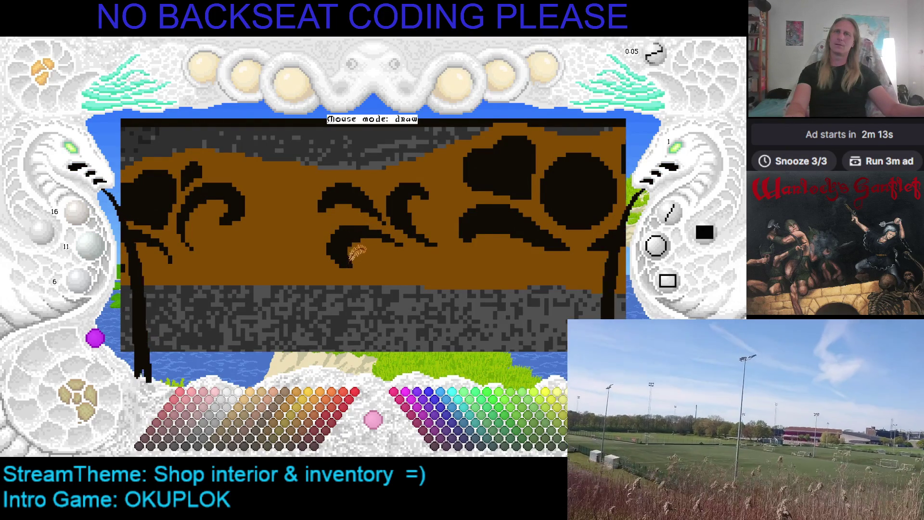
right_click(370, 248)
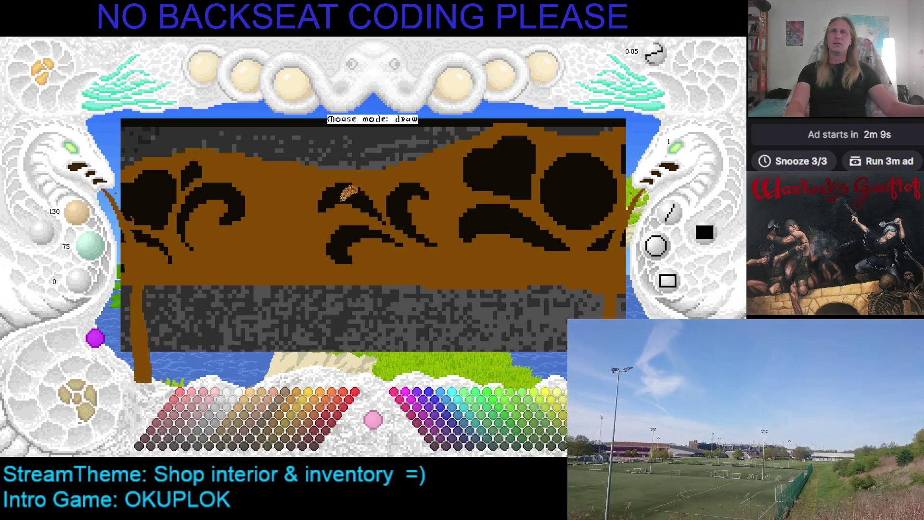
right_click(365, 197)
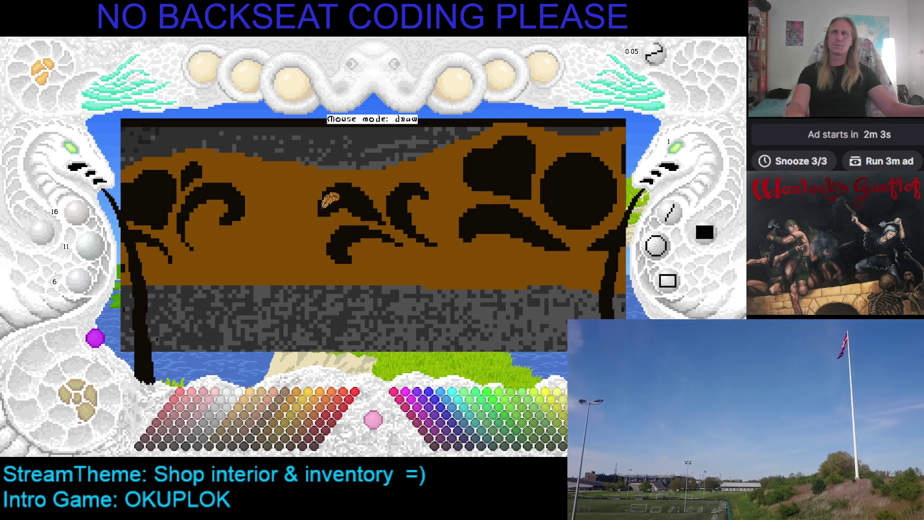
right_click(315, 193)
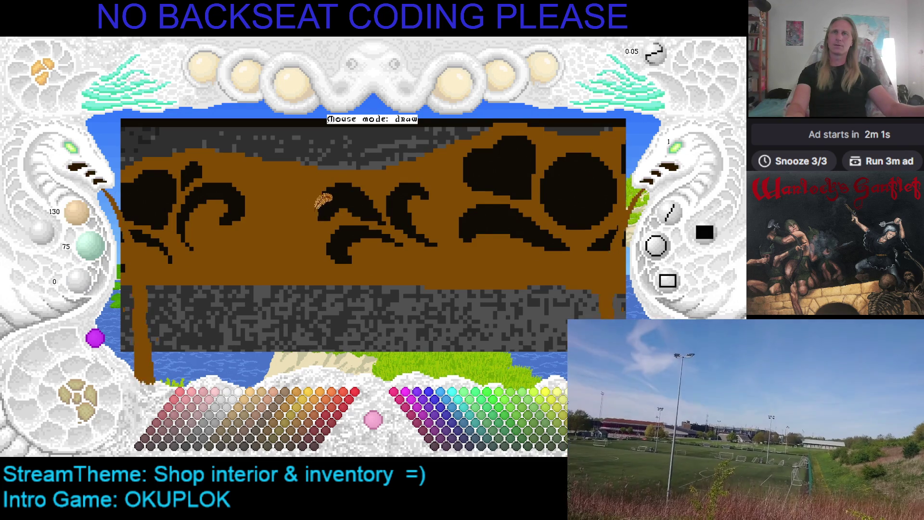
right_click(332, 205)
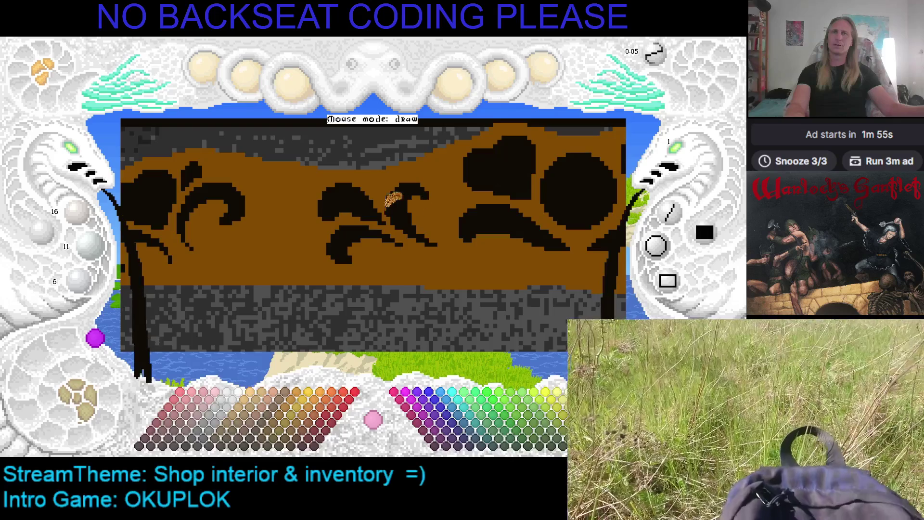
right_click(370, 192)
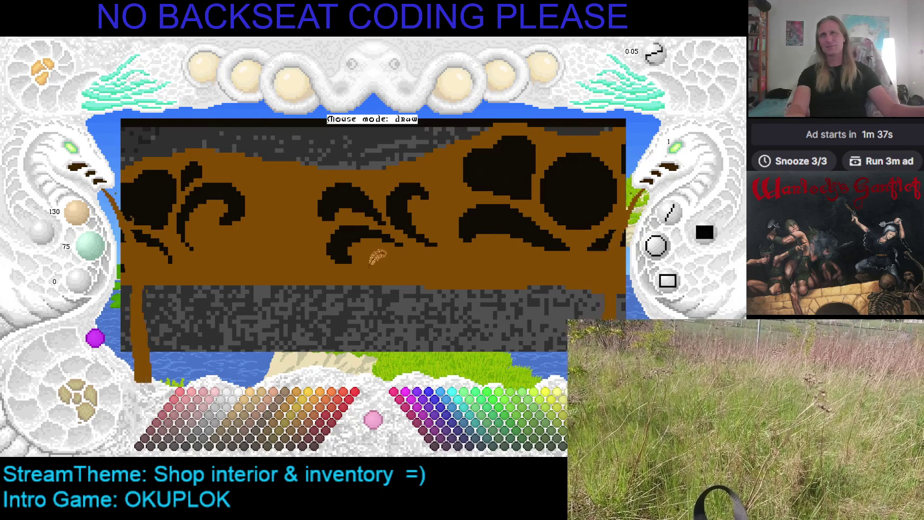
scroll(375, 259, up, 2)
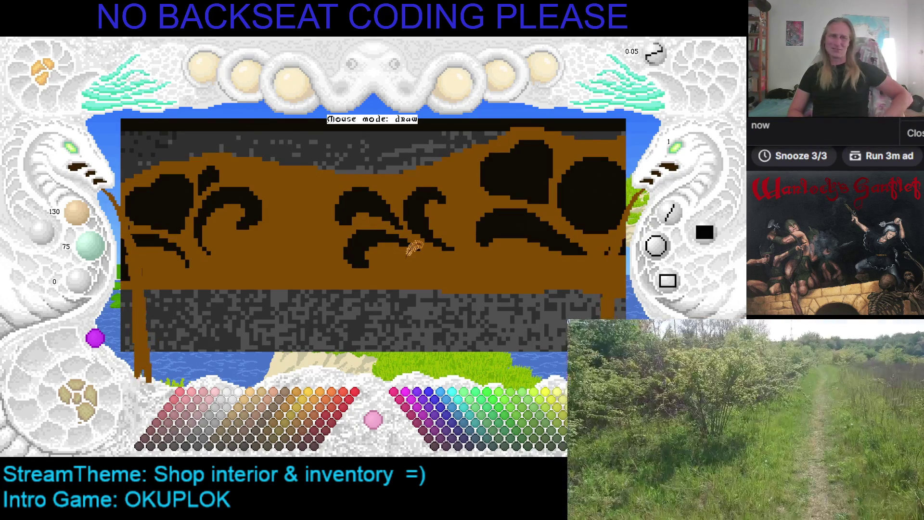
click(913, 134)
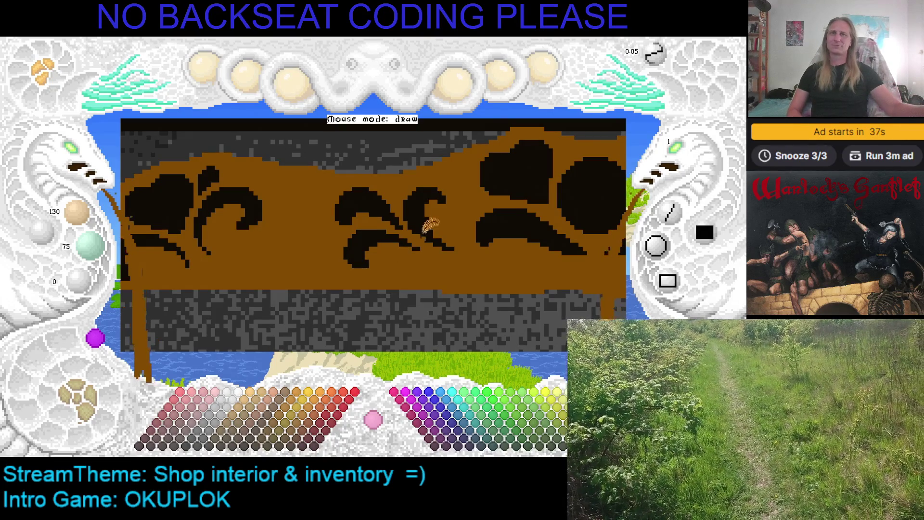
Extend the left swirl with a black stroke, then toggle between brown and black.
key(Left)
key(Left)
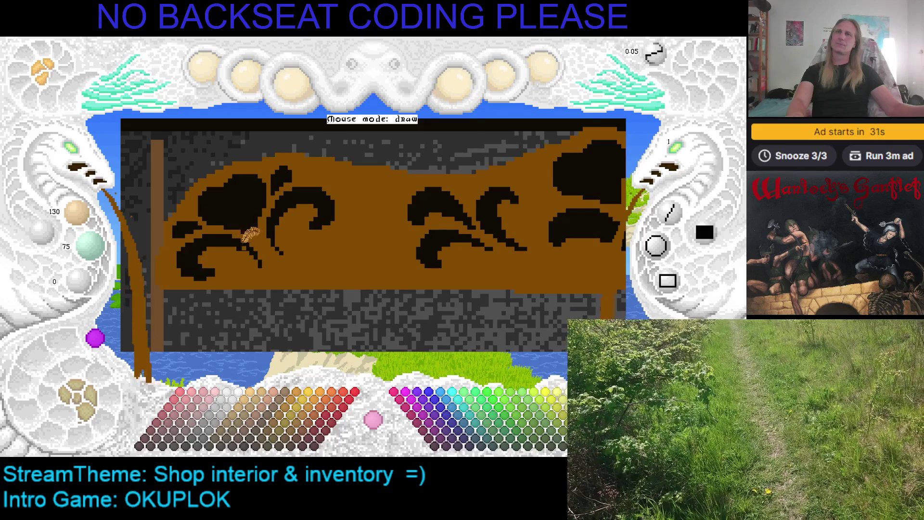
right_click(254, 236)
drag(268, 244, 290, 250)
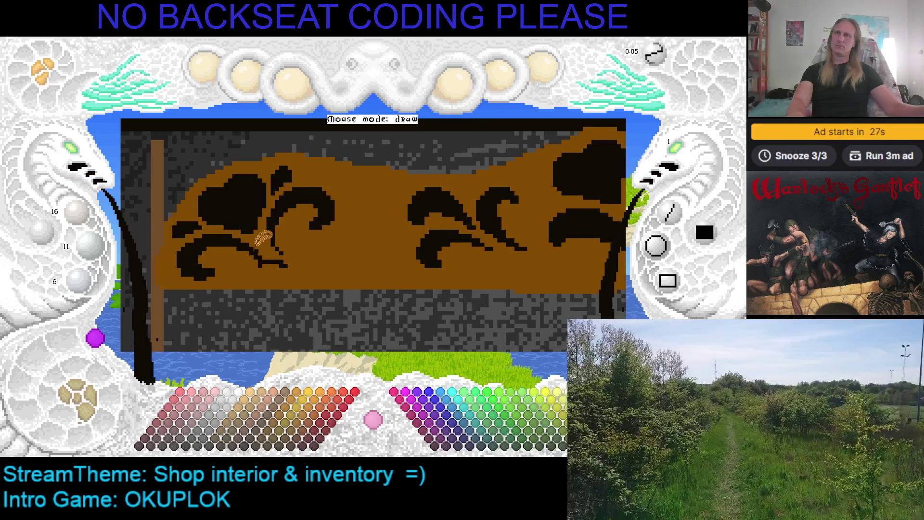
right_click(269, 241)
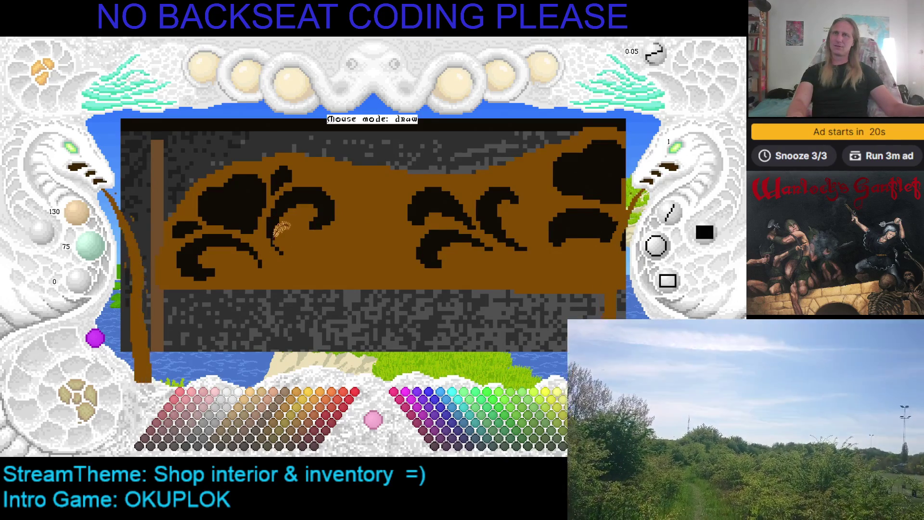
right_click(276, 216)
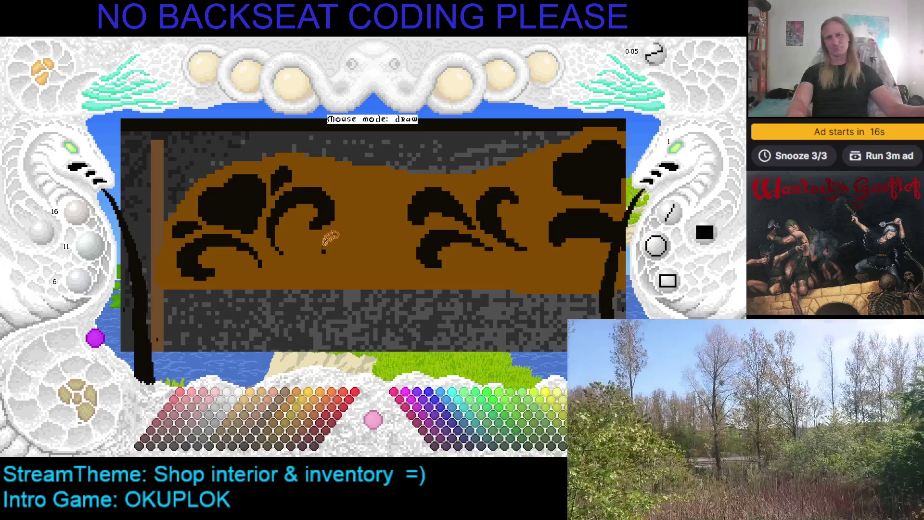
Shift the canvas view with the arrow keys to another part of the panel.
key(Right)
key(Down)
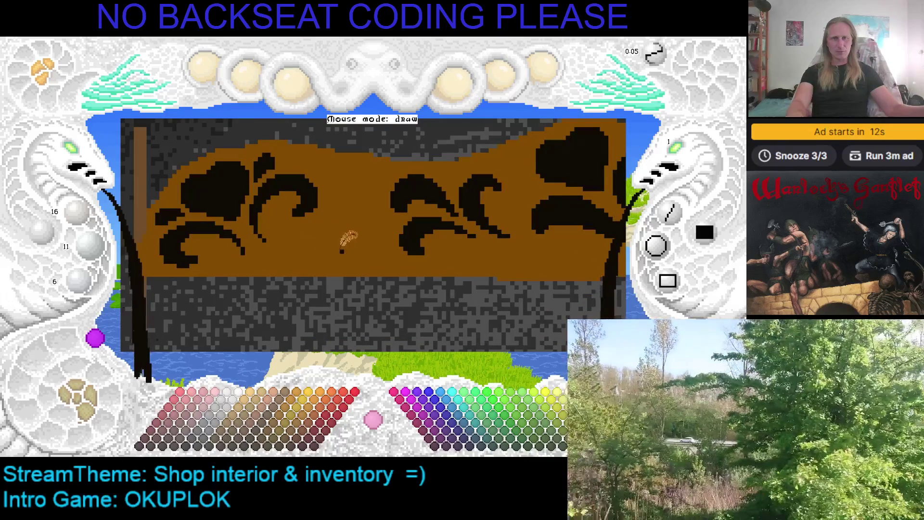
key(Right)
key(Down)
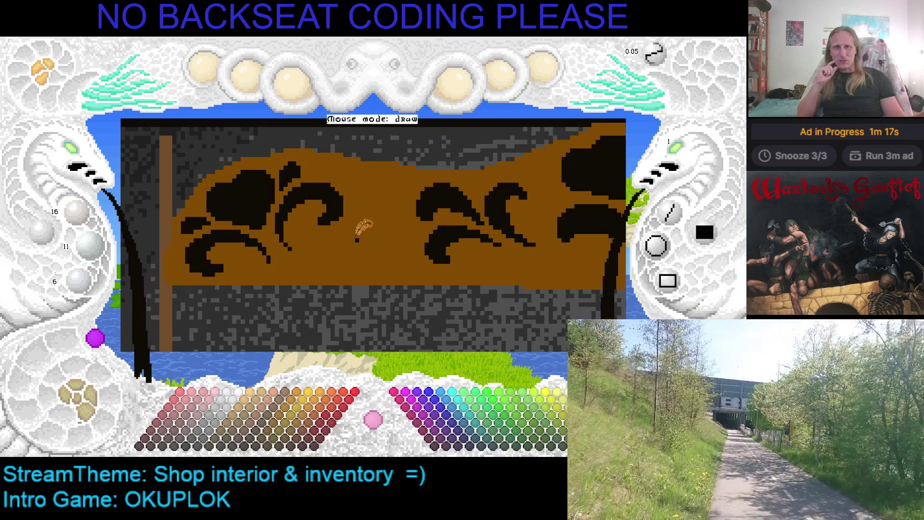
Toggle between brown and black, settle on black, and save the banner with Ctrl+S.
key(Left)
right_click(283, 237)
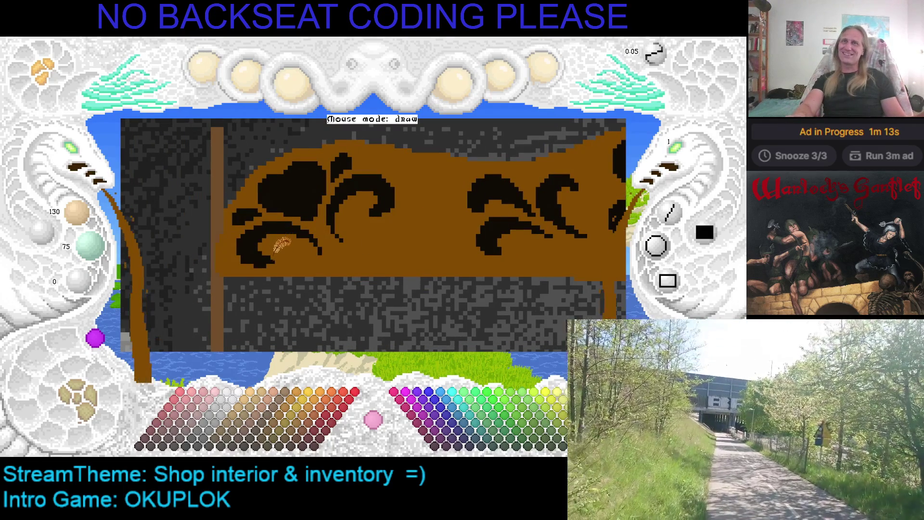
key(Right)
key(Right)
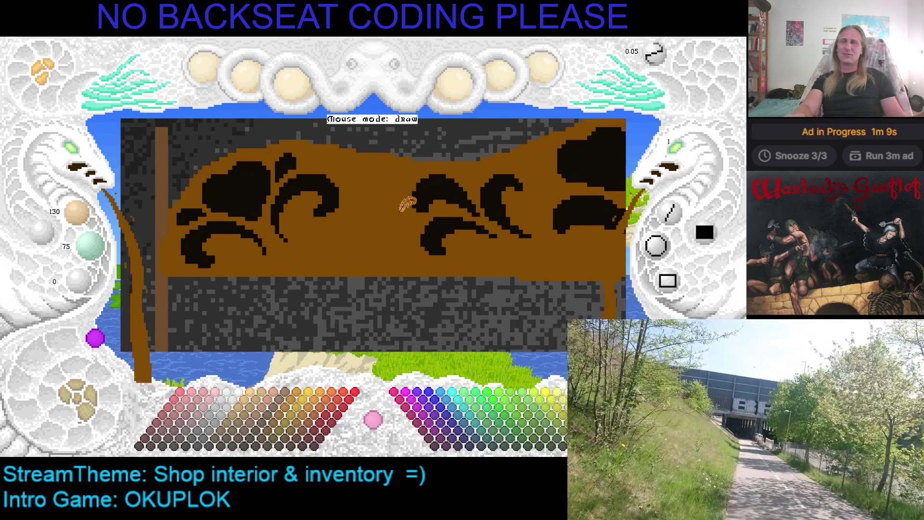
key(Right)
right_click(400, 188)
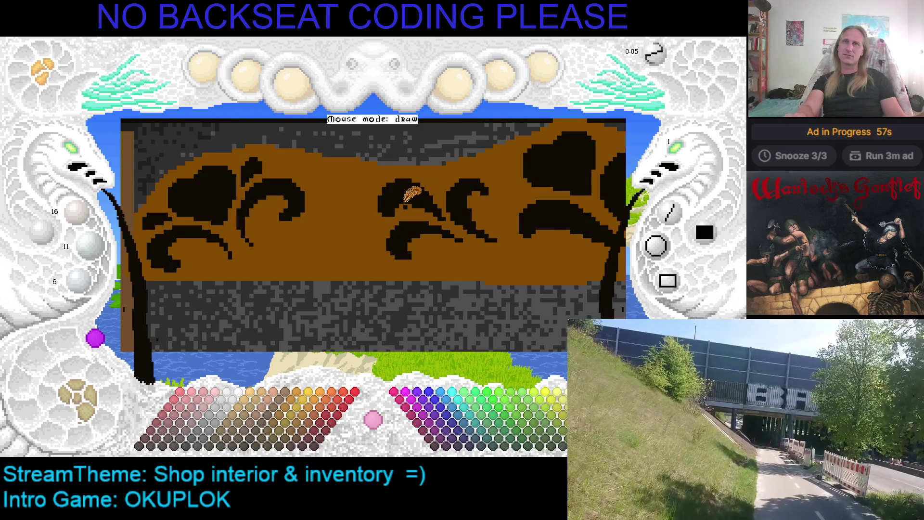
right_click(409, 196)
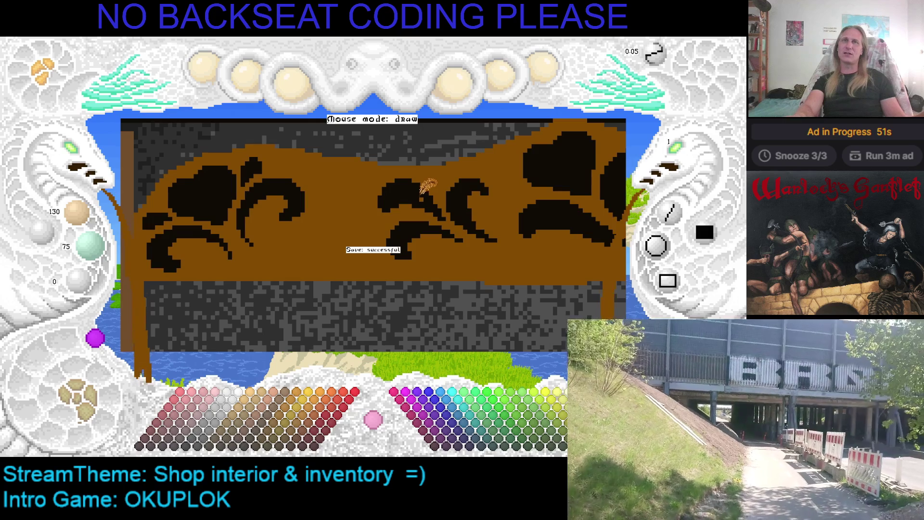
right_click(404, 189)
key(ctrl+s)
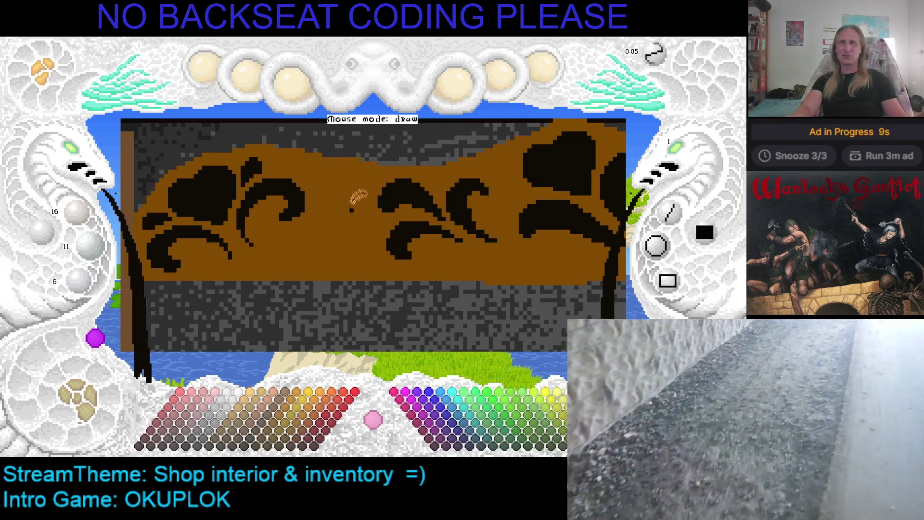
drag(355, 192, 438, 199)
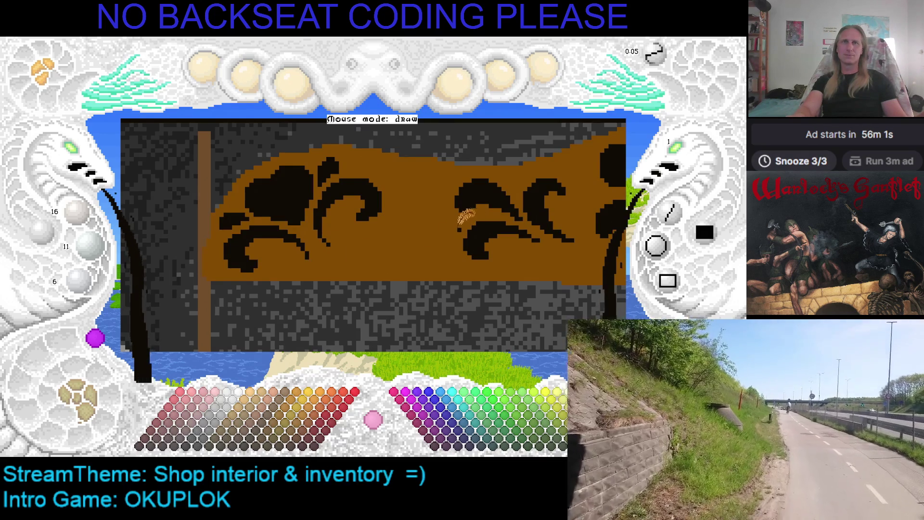
Draw a thick black curve along the banner's lower edge, save, and pan across the sign.
mouse_move(450, 234)
mouse_down()
mouse_move(417, 258)
mouse_move(383, 261)
mouse_up()
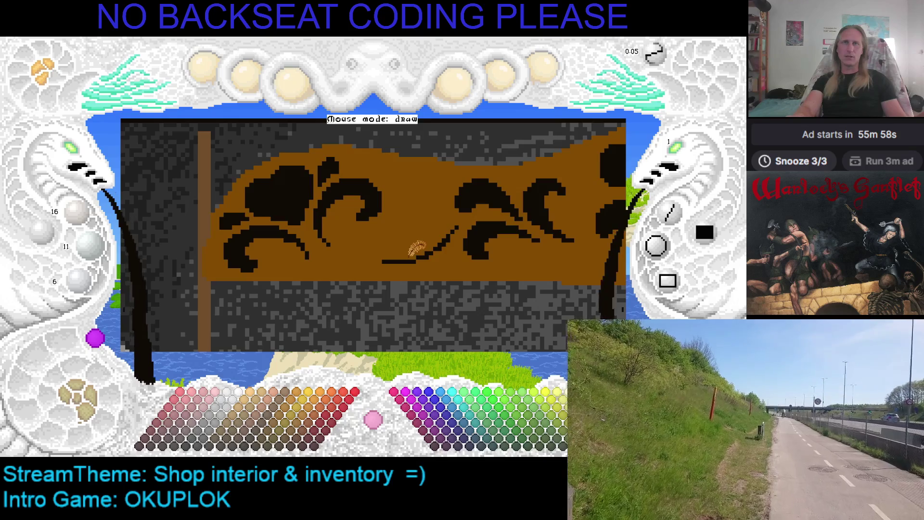
mouse_move(409, 262)
mouse_down()
mouse_move(387, 263)
mouse_move(419, 258)
mouse_move(424, 241)
mouse_move(453, 225)
mouse_move(436, 240)
mouse_move(367, 250)
mouse_move(381, 258)
mouse_move(419, 247)
mouse_move(378, 253)
mouse_move(416, 255)
mouse_move(429, 244)
mouse_up()
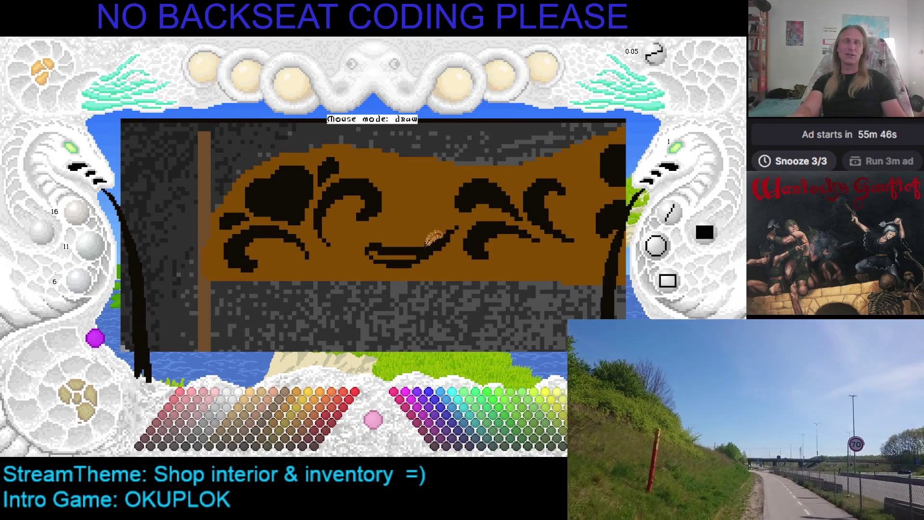
drag(372, 250, 400, 251)
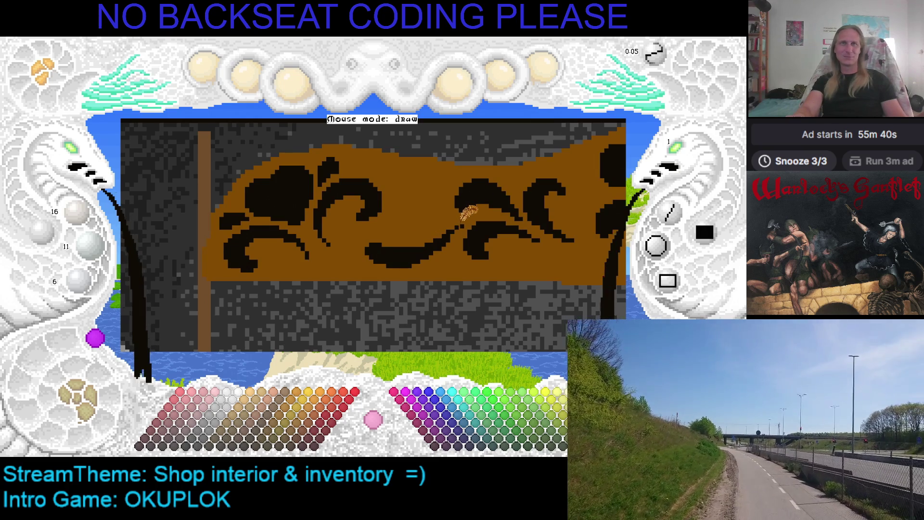
key(ctrl+s)
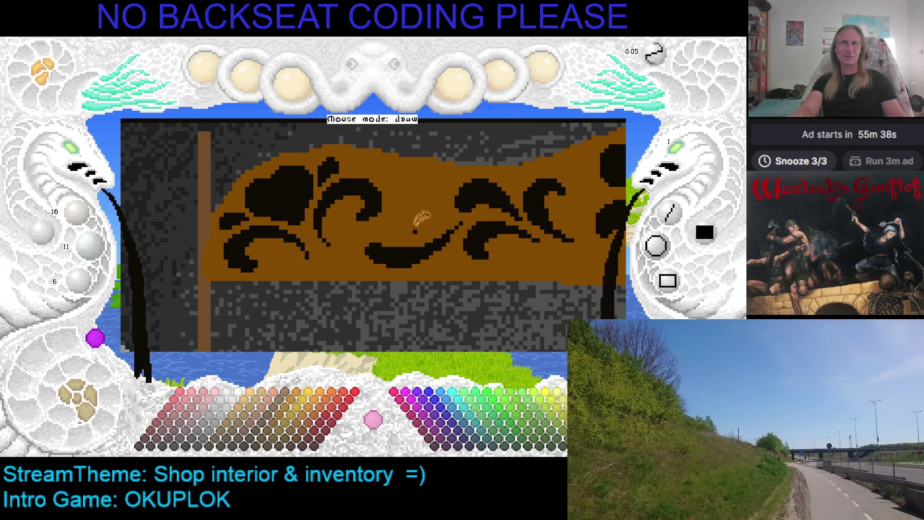
drag(453, 192, 411, 212)
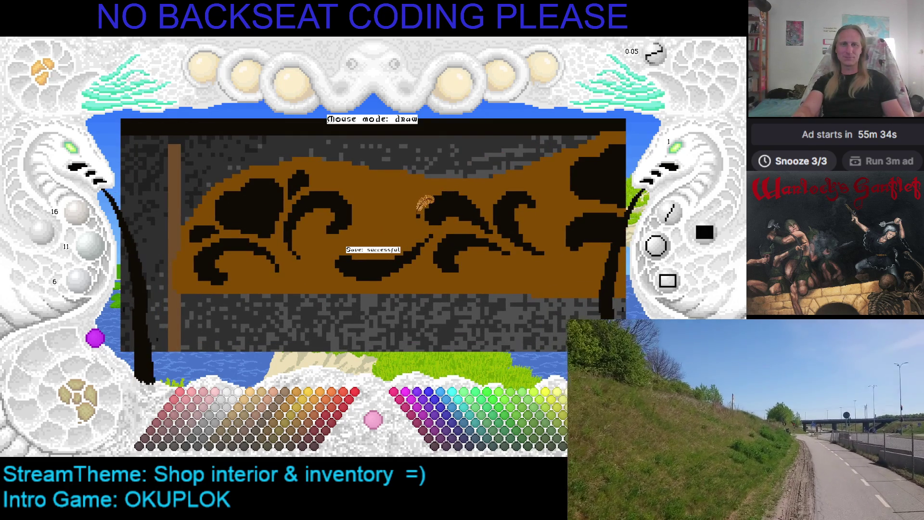
drag(409, 212, 379, 212)
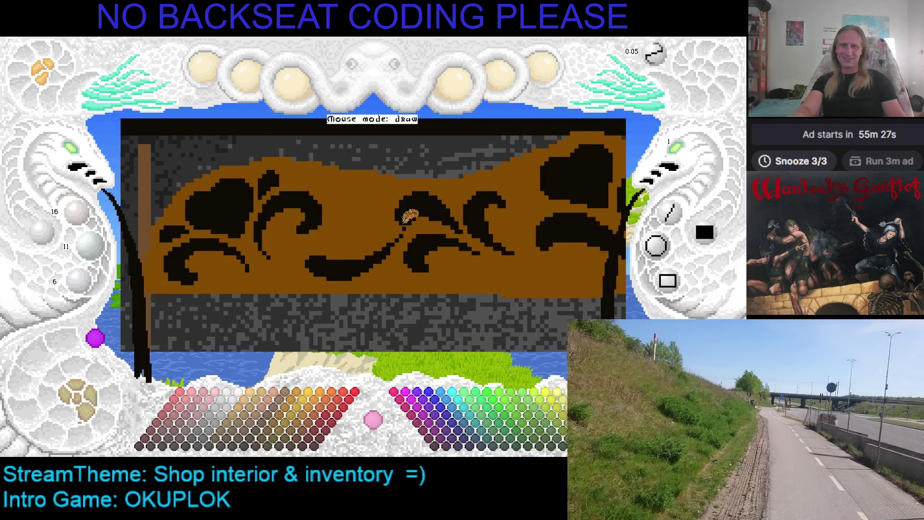
mouse_move(392, 220)
mouse_down()
mouse_move(367, 213)
mouse_move(445, 216)
mouse_move(308, 214)
mouse_move(493, 208)
mouse_up()
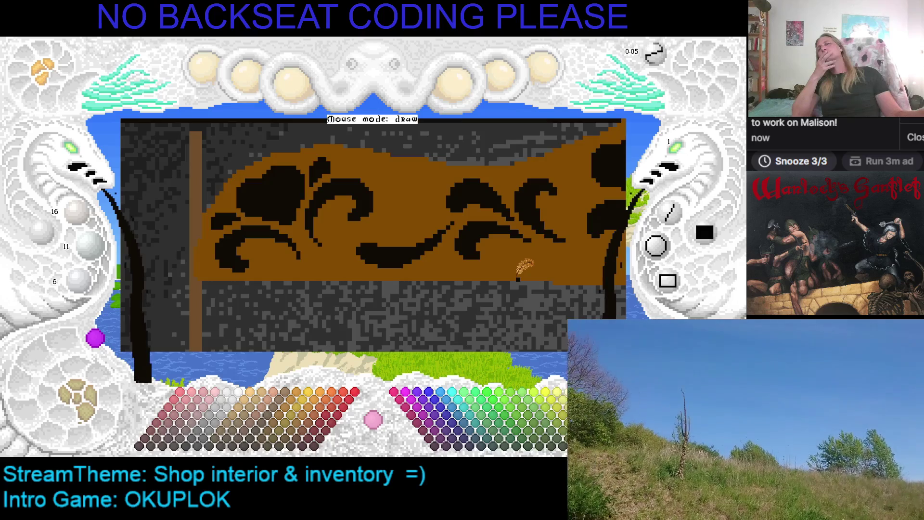
key(Right)
key(Up)
key(Right)
key(Down)
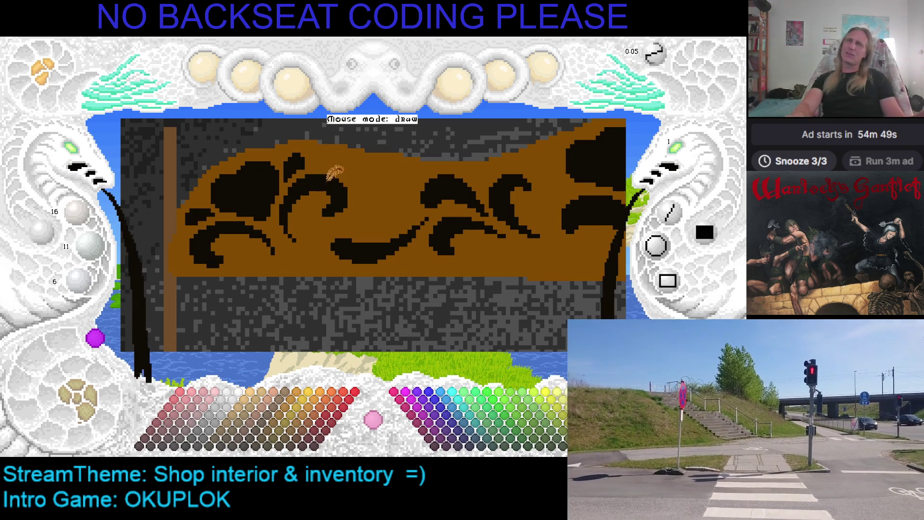
key(Right)
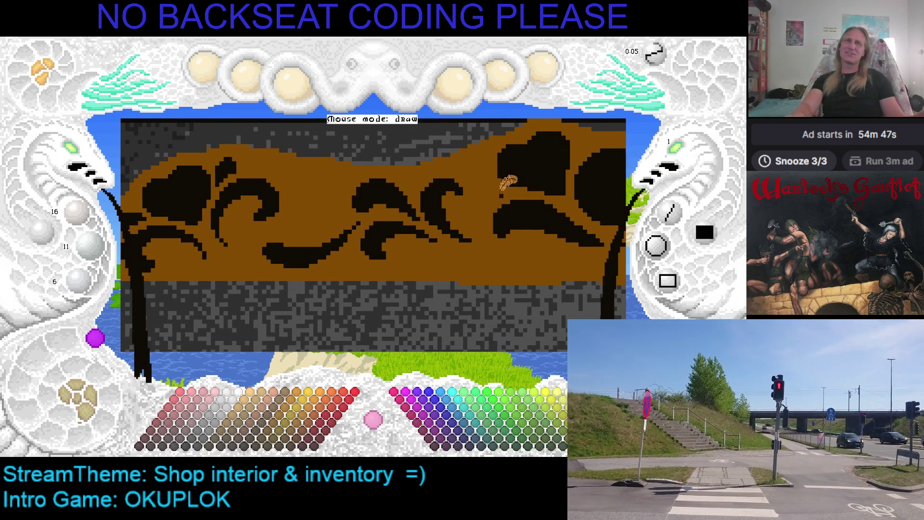
key(Left)
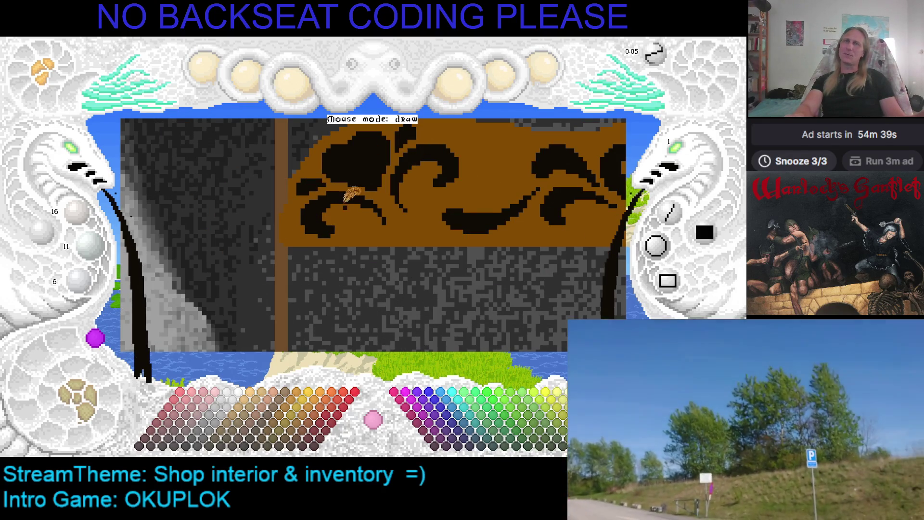
scroll(399, 185, up, 1)
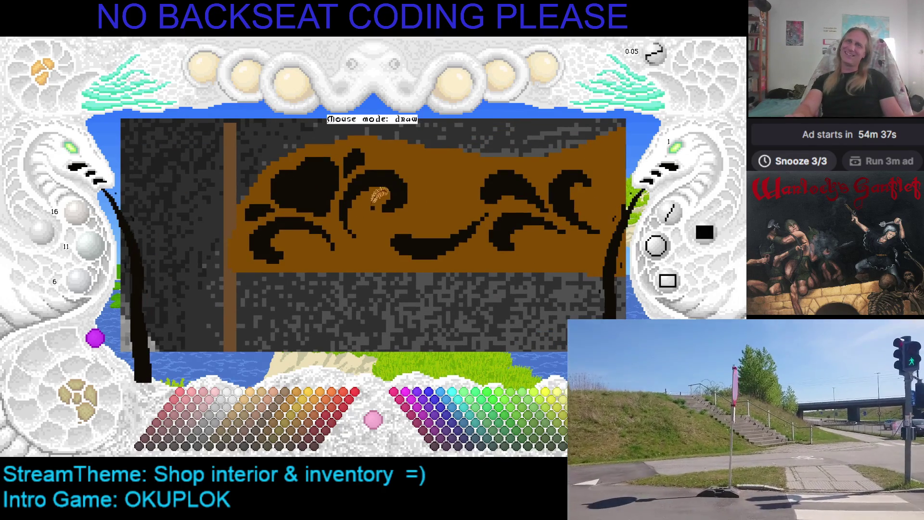
Paint over the banner's left black swirls with brown.
right_click(382, 185)
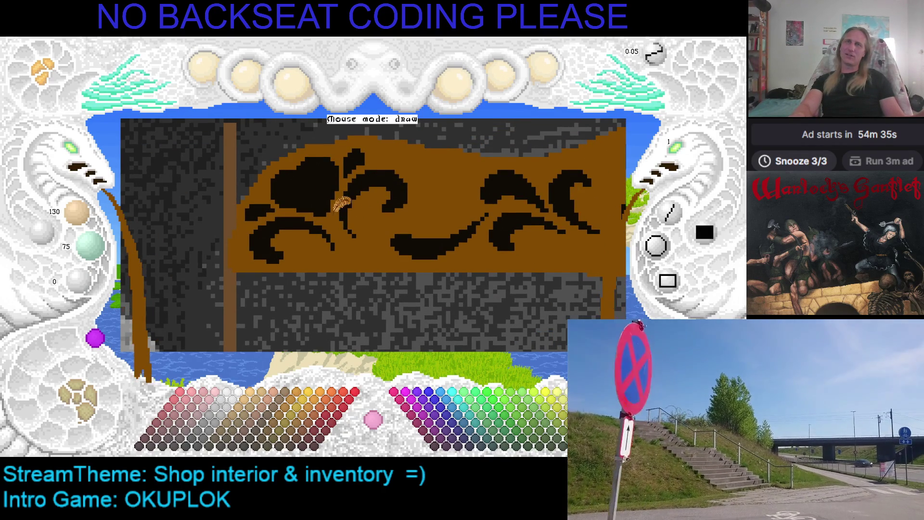
mouse_move(388, 166)
mouse_down()
mouse_move(363, 185)
mouse_move(291, 207)
mouse_move(361, 217)
mouse_move(337, 233)
mouse_up()
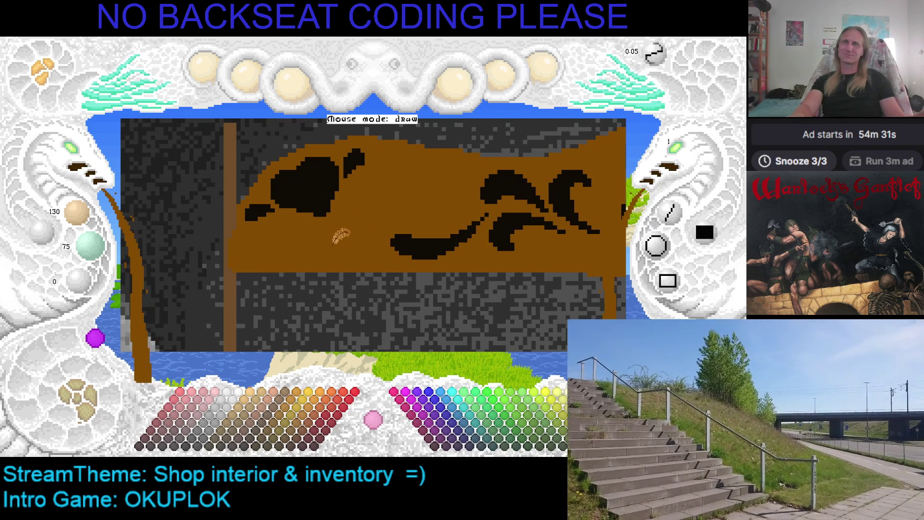
key(Right)
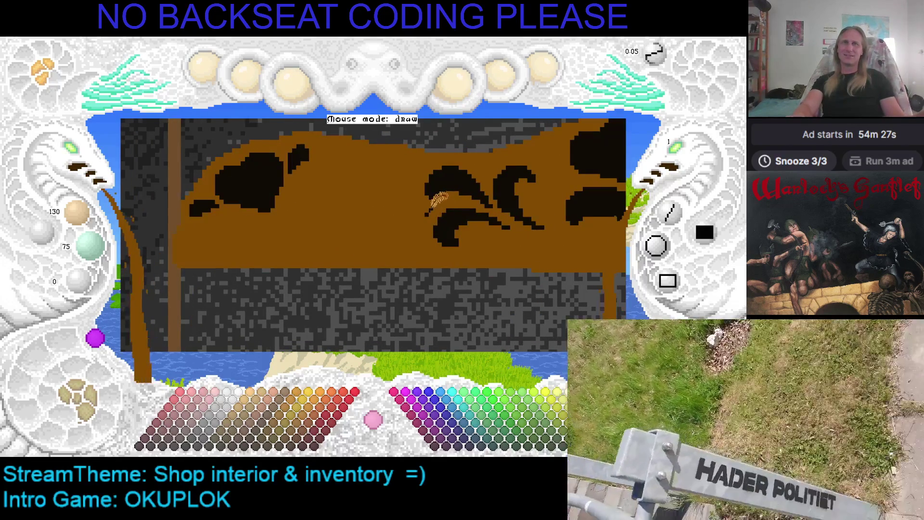
Draw a long black L-shaped curling stroke on the banner's left.
right_click(458, 207)
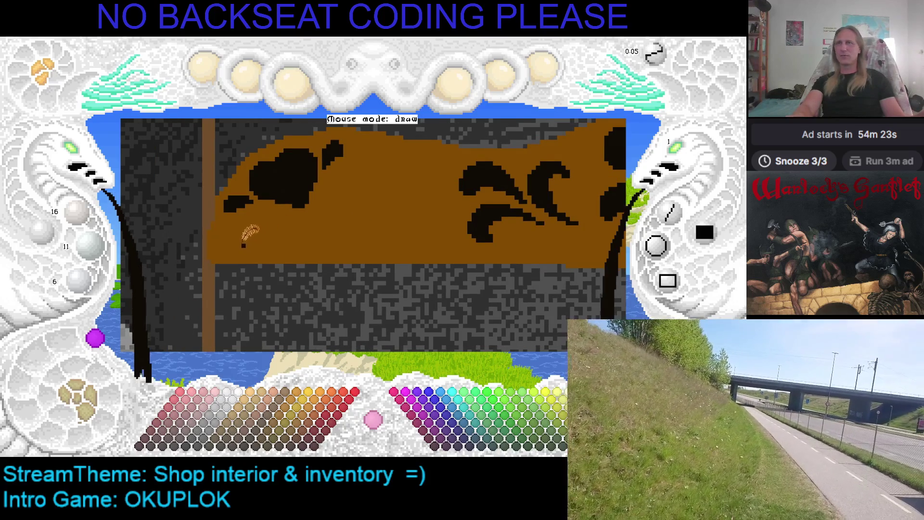
mouse_move(250, 249)
mouse_down()
mouse_move(235, 249)
mouse_move(233, 231)
mouse_move(260, 215)
mouse_move(366, 248)
mouse_up()
mouse_move(226, 231)
mouse_down()
mouse_move(225, 249)
mouse_move(229, 232)
mouse_up()
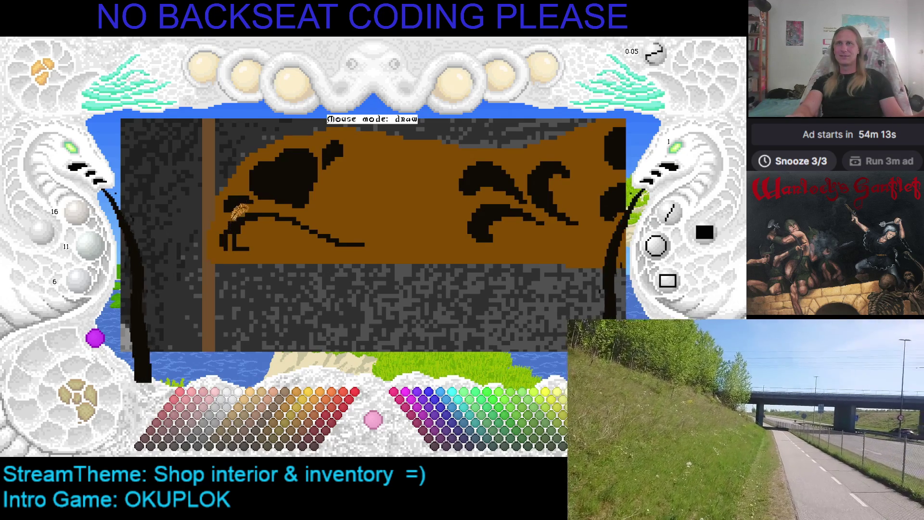
drag(228, 236, 231, 247)
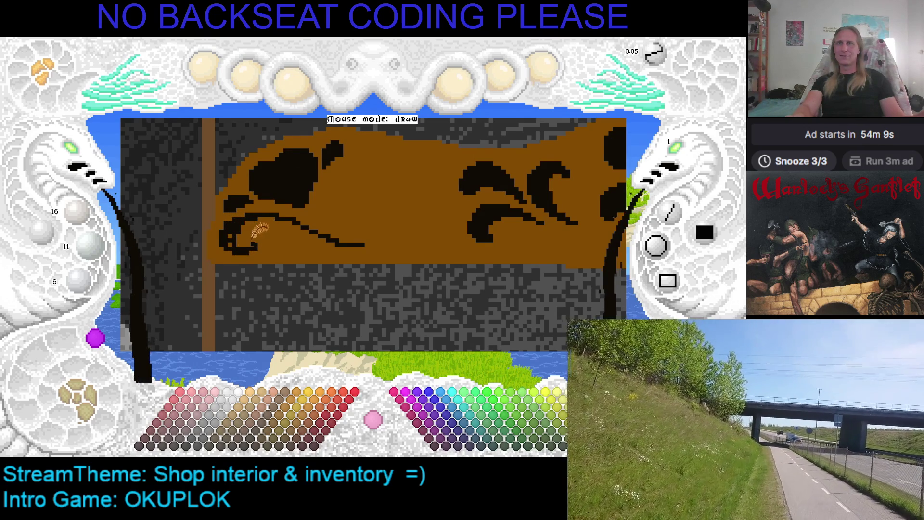
mouse_move(259, 230)
mouse_down()
mouse_move(273, 221)
mouse_move(342, 240)
mouse_move(308, 226)
mouse_move(248, 226)
mouse_move(254, 219)
mouse_up()
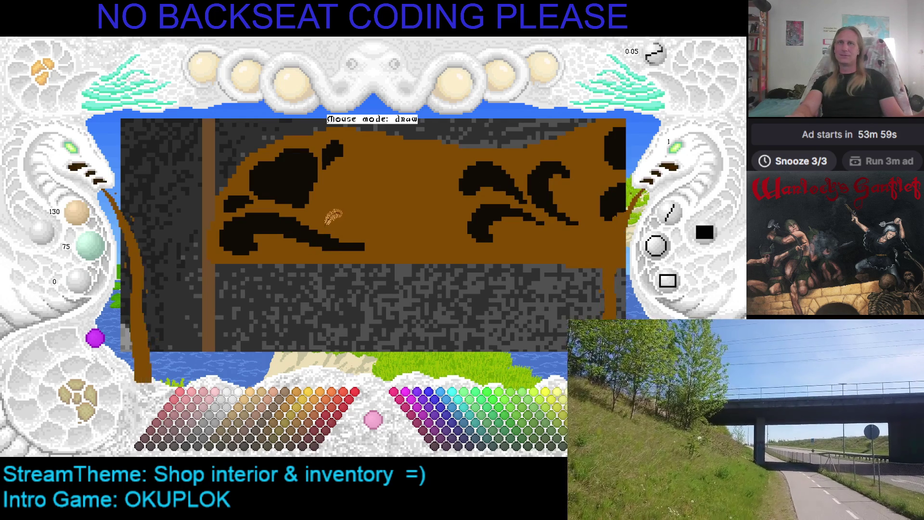
Toggle the drawing colour repeatedly between brown and black, ending on black.
right_click(346, 223)
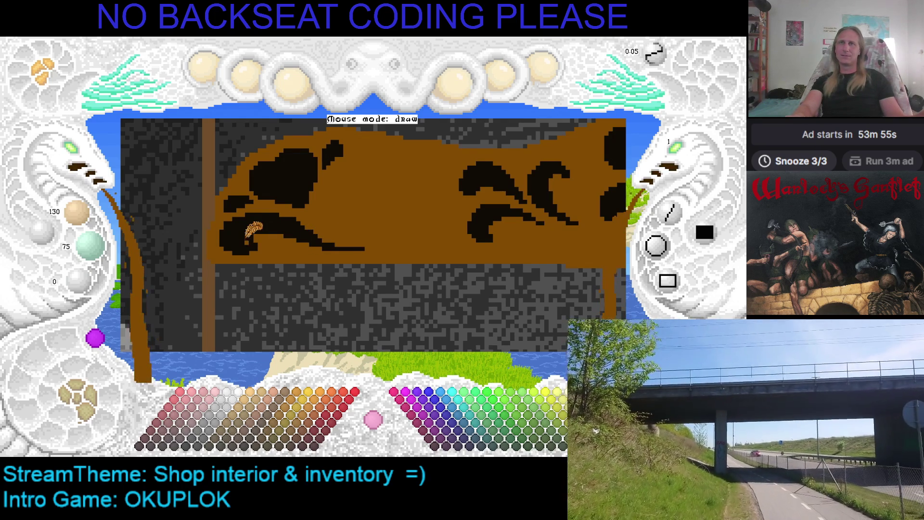
right_click(250, 227)
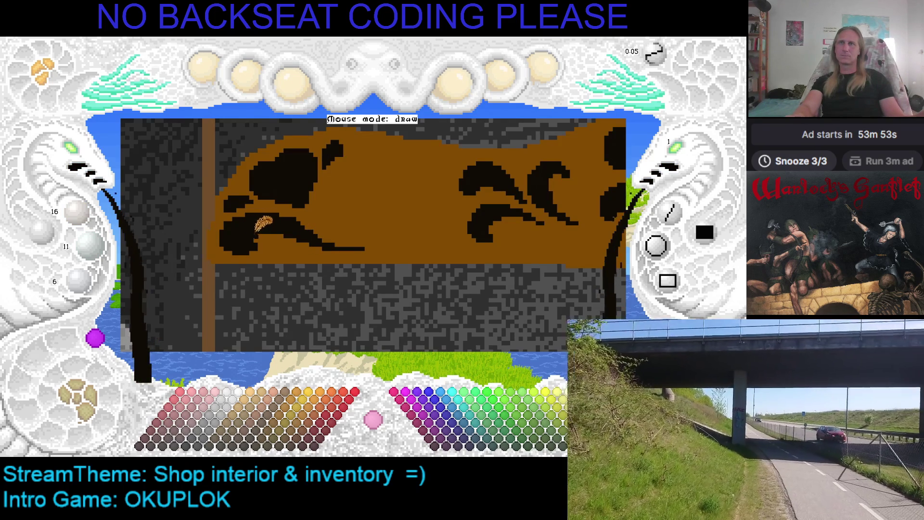
right_click(264, 223)
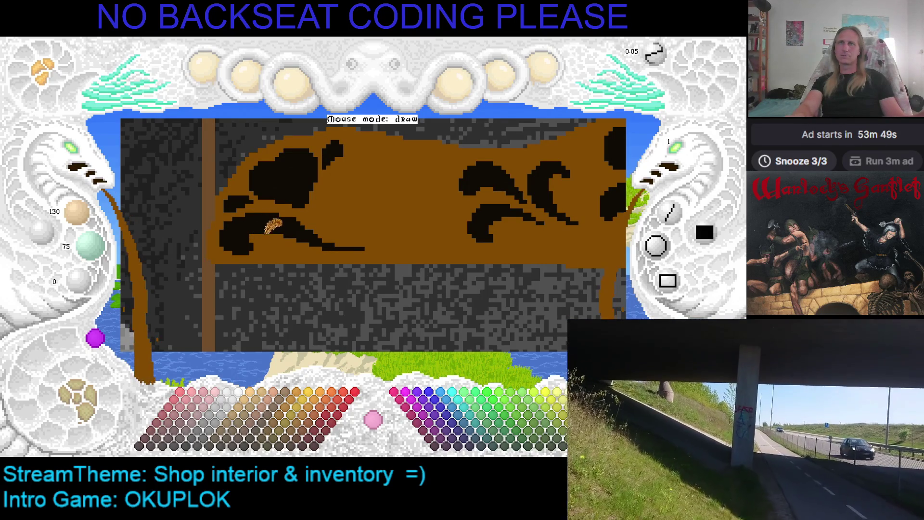
right_click(318, 226)
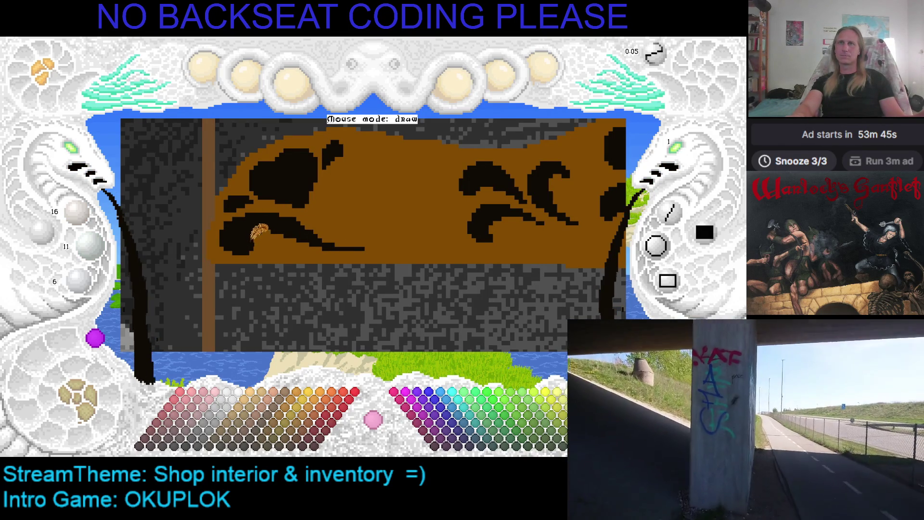
right_click(262, 235)
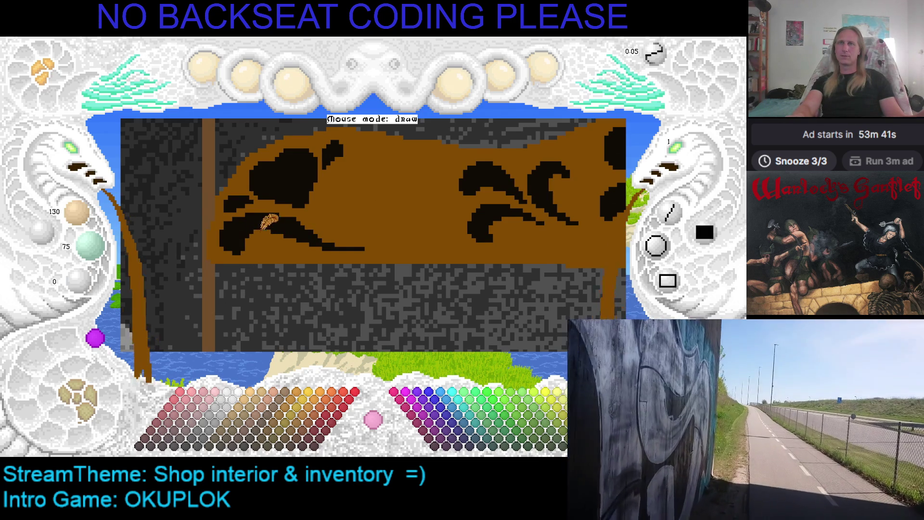
right_click(274, 221)
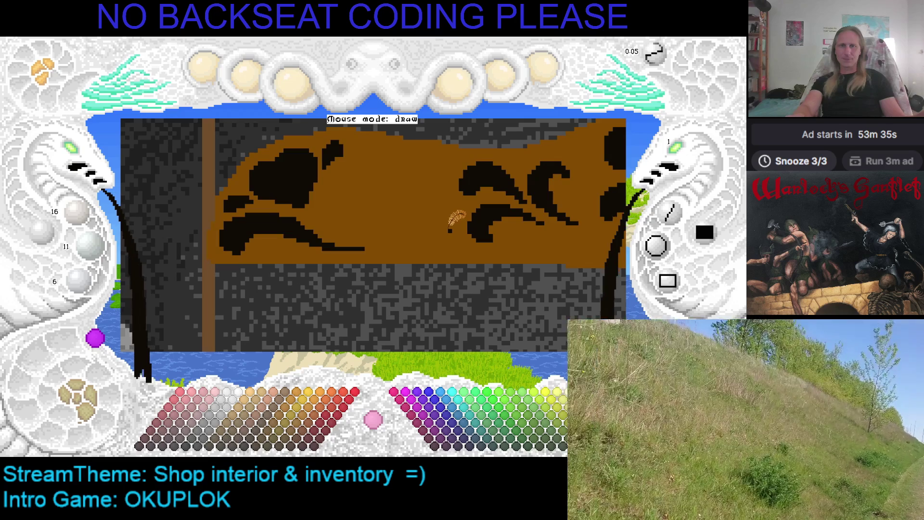
key(Right)
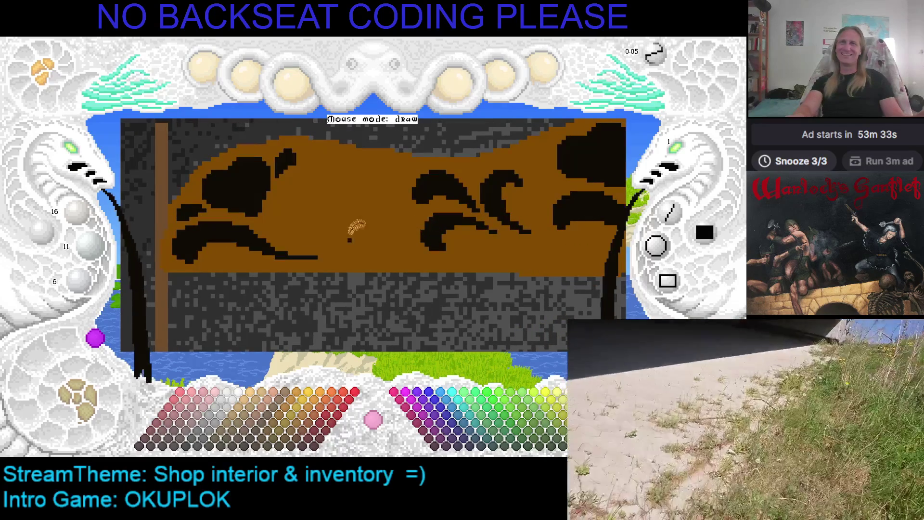
right_click(308, 246)
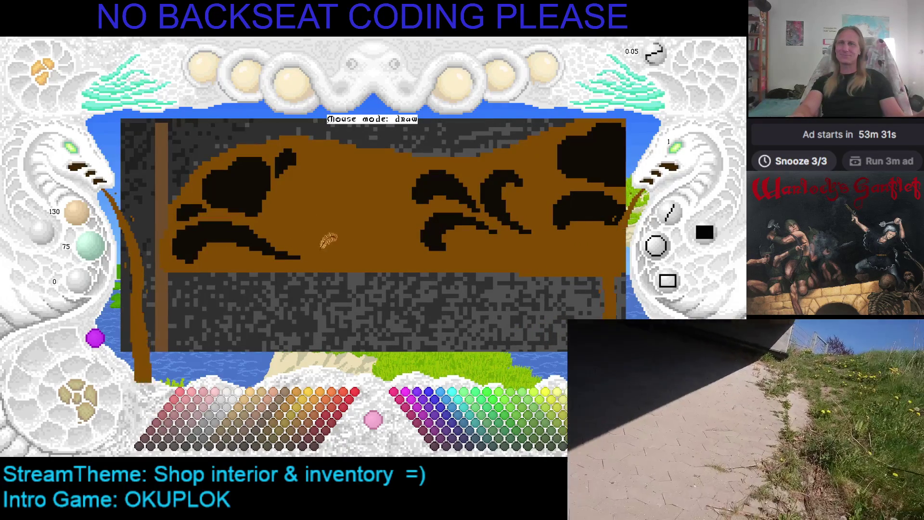
right_click(255, 236)
Make the near-black 16/11/6 swirl colour active again after briefly sampling the brown panel.
right_click(255, 212)
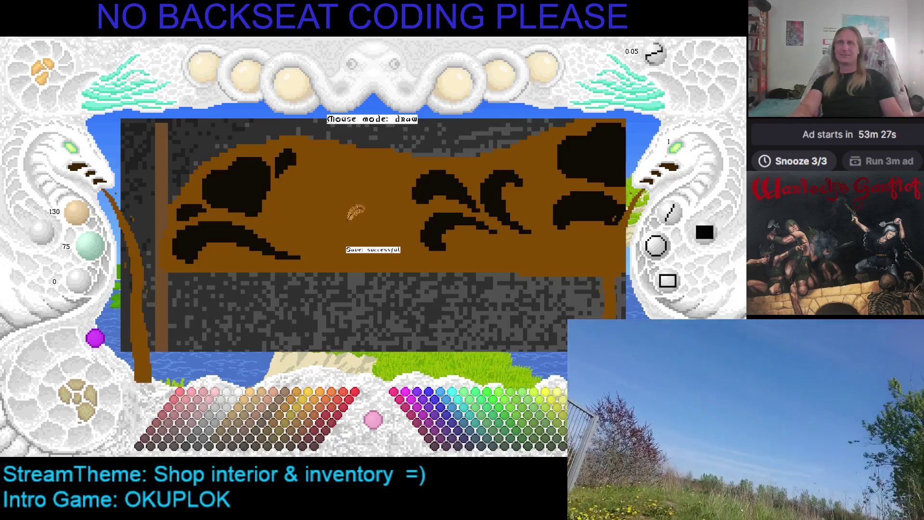
right_click(193, 241)
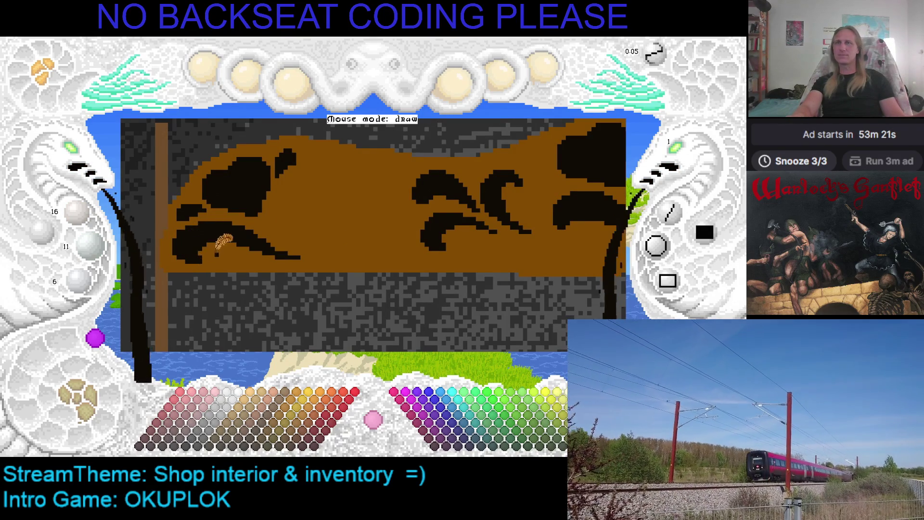
right_click(211, 254)
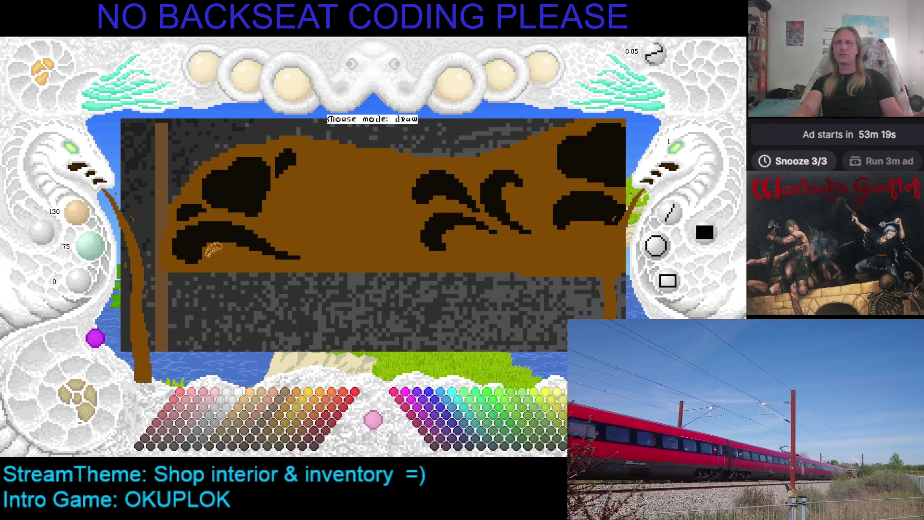
right_click(216, 240)
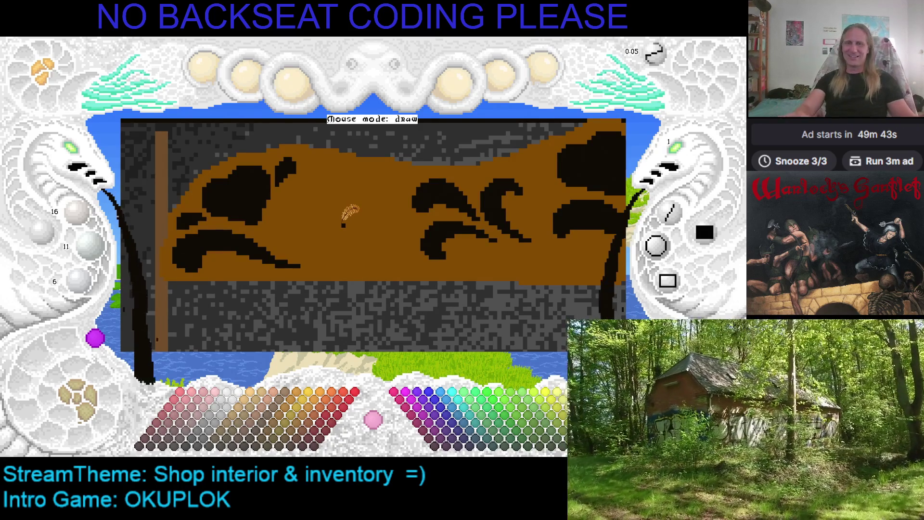
Pan left and right to inspect the counter drawing, then save it with Ctrl+S.
key(Left)
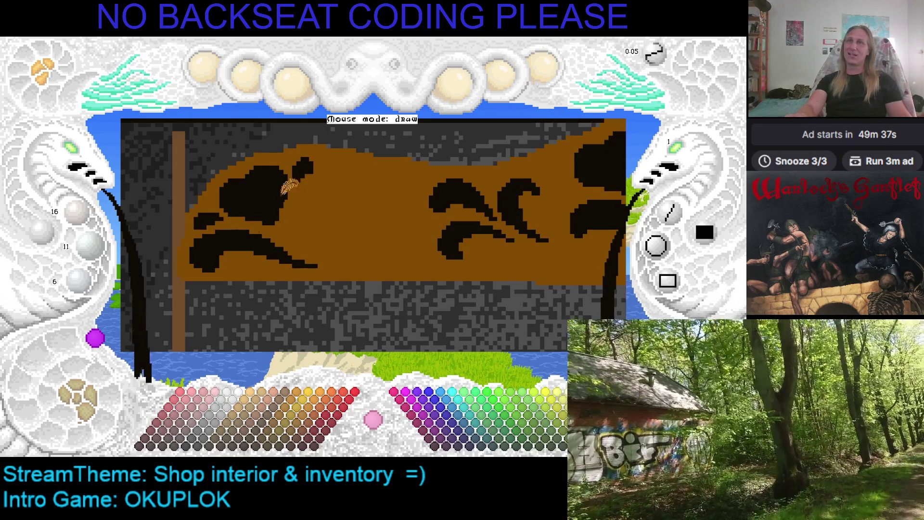
key(Right)
key(Right)
key(Right)
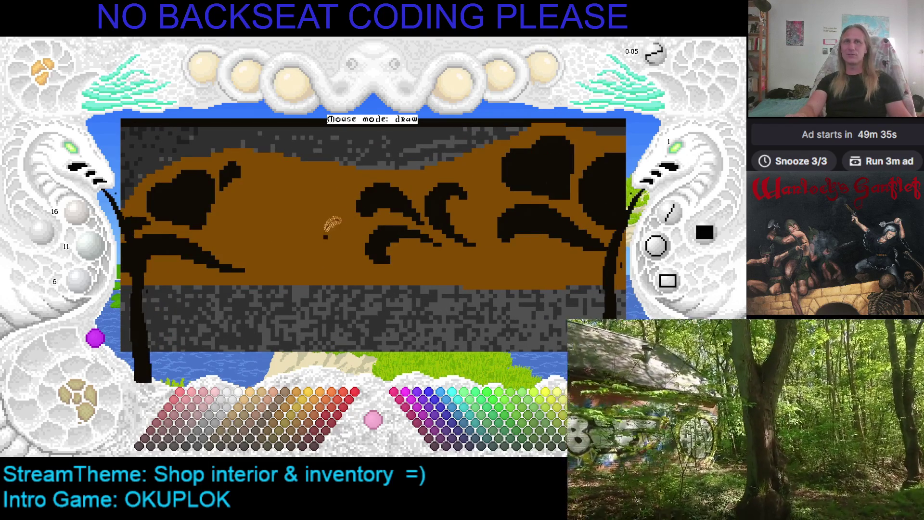
key(Left)
key(Left)
key(Left)
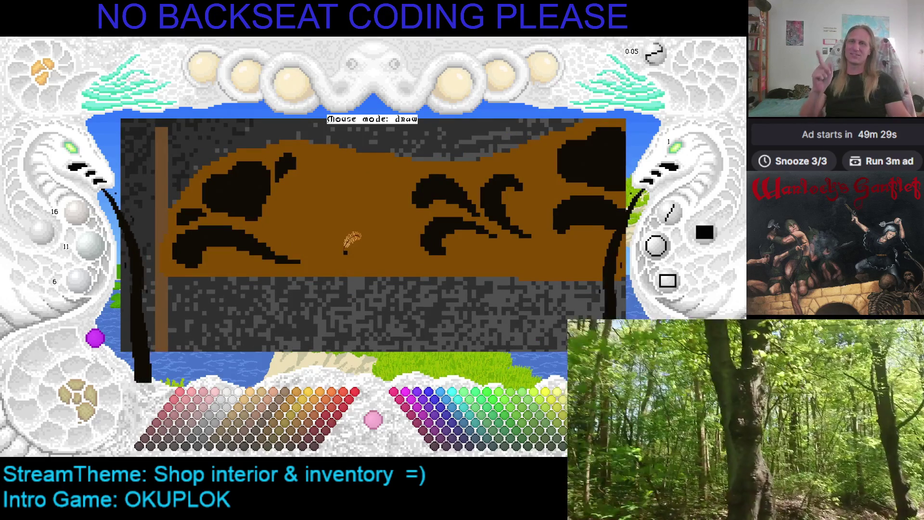
key(Left)
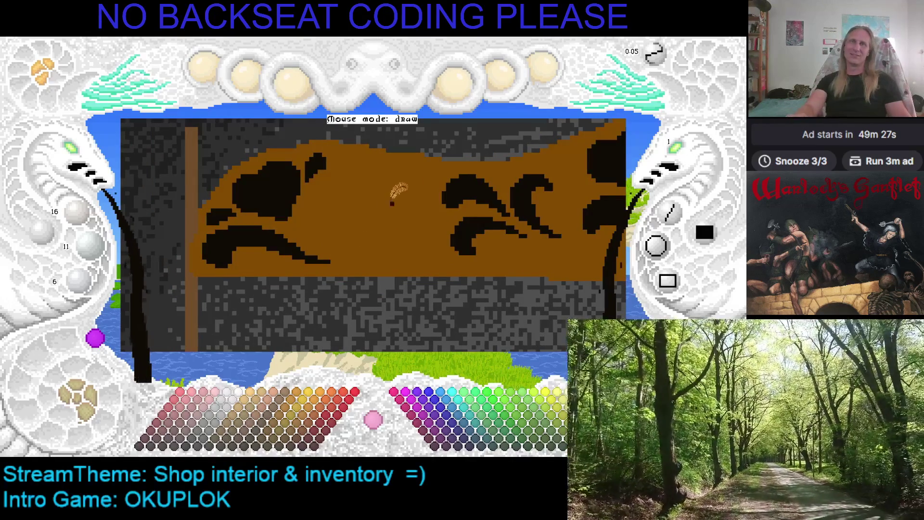
key(ctrl+s)
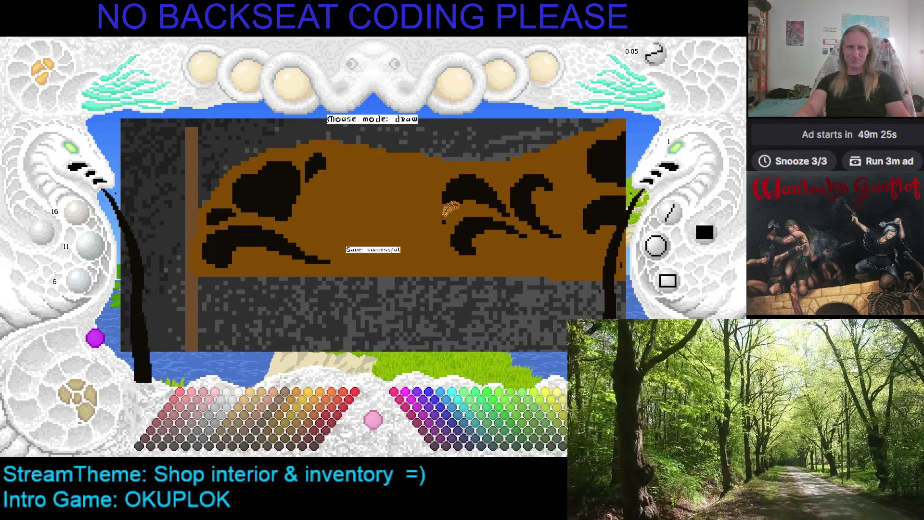
Pan around the saved drawing to inspect the banner from the wooden post to its right end.
key(Left)
key(Down)
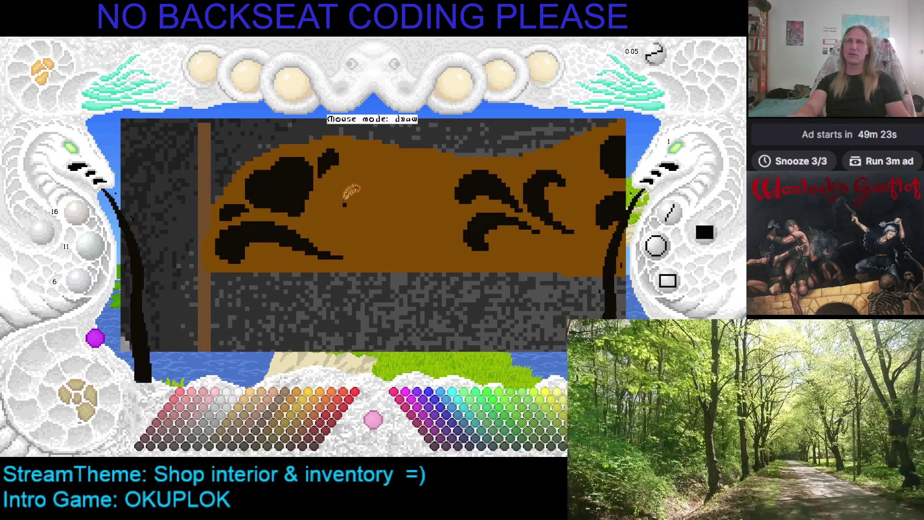
key(Down)
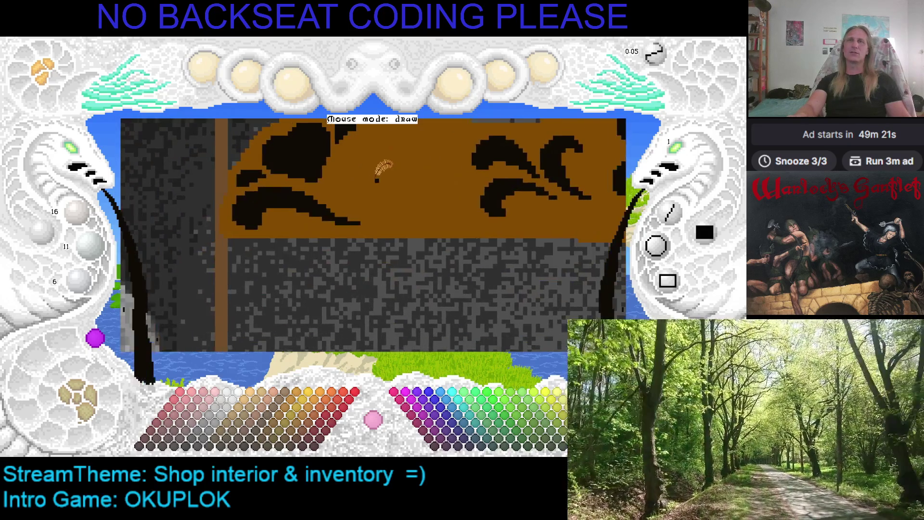
key(Right)
key(Right)
key(Right)
key(Up)
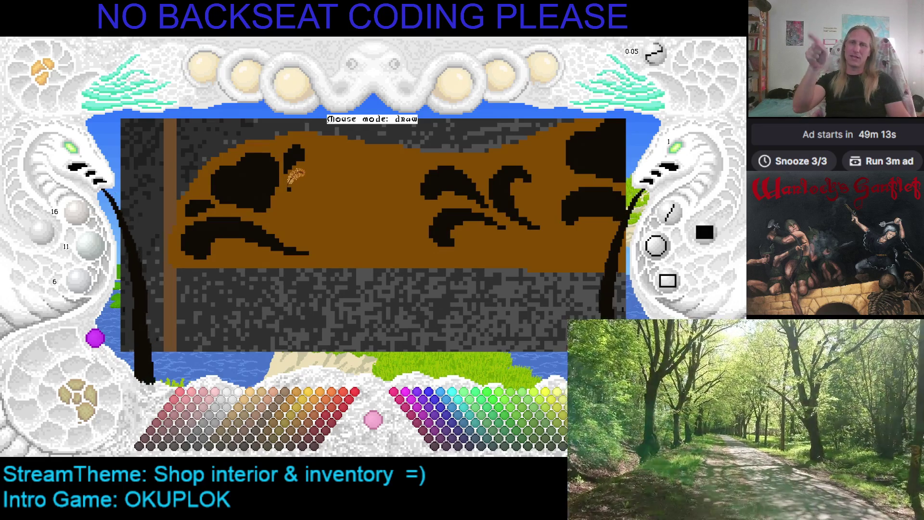
key(Right)
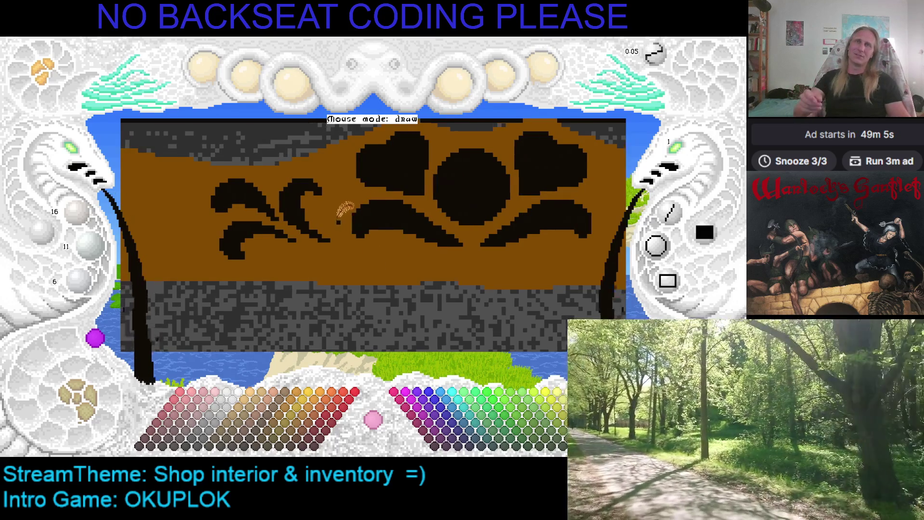
key(Left)
key(Up)
key(Left)
key(Down)
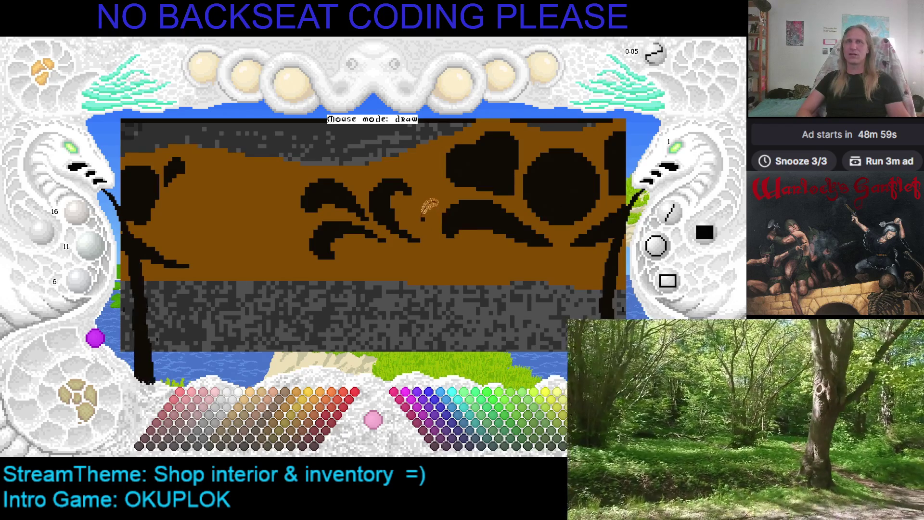
key(Left)
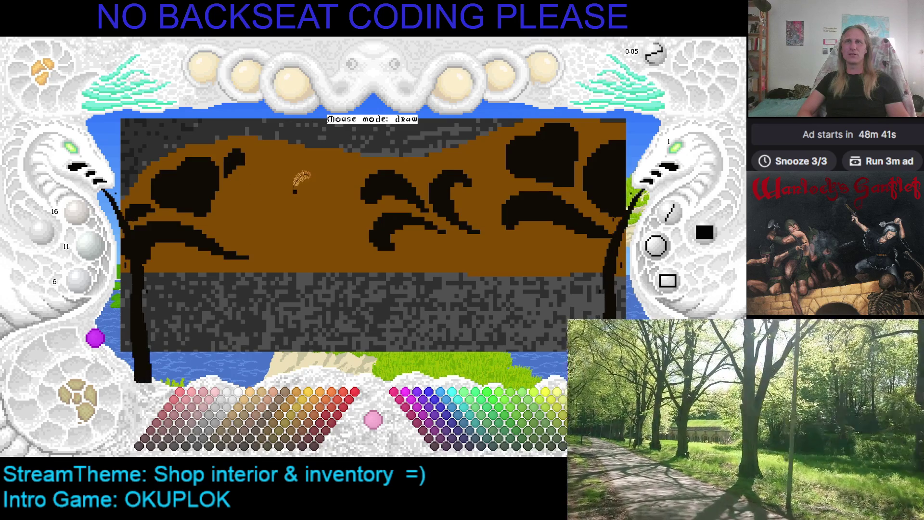
Draw a black circle between the left and middle swirls and fill it solid.
mouse_move(309, 191)
mouse_down()
mouse_move(335, 195)
mouse_move(341, 166)
mouse_move(308, 169)
mouse_move(323, 198)
mouse_move(339, 166)
mouse_move(313, 163)
mouse_up()
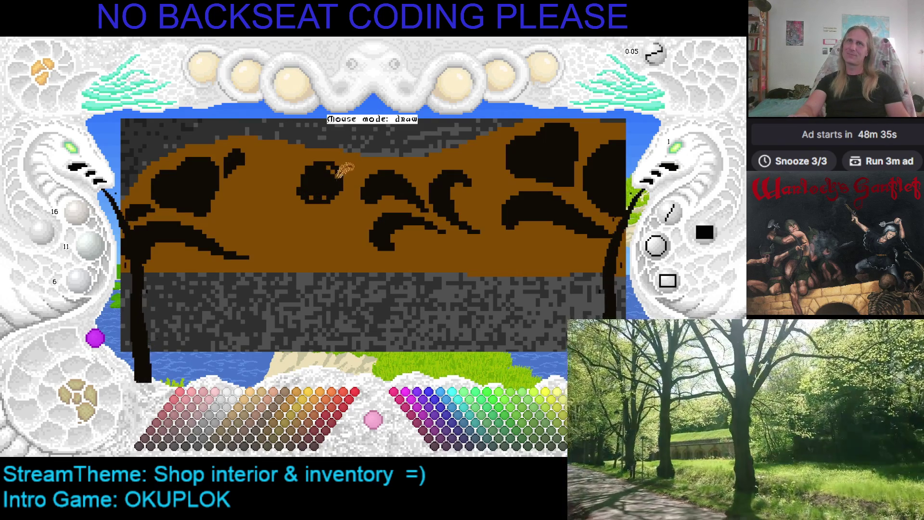
mouse_move(329, 188)
mouse_down()
mouse_move(315, 195)
mouse_move(326, 193)
mouse_up()
right_click(297, 159)
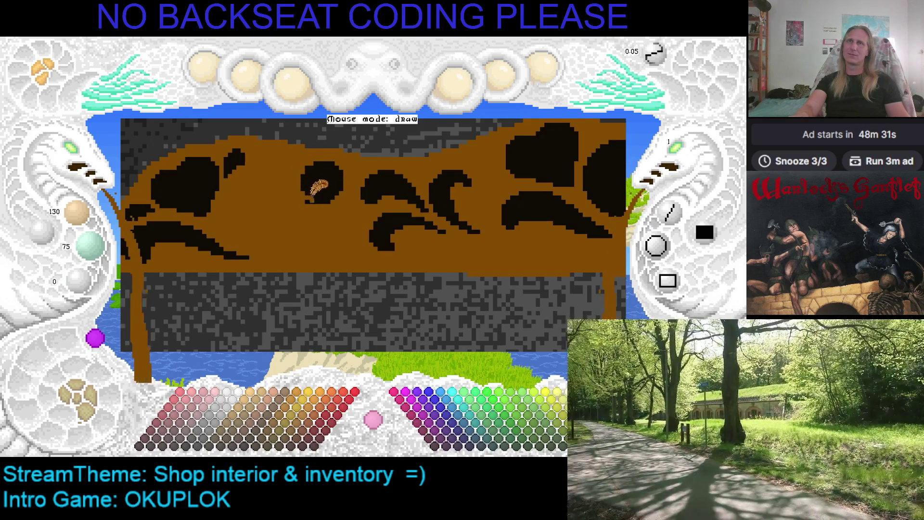
right_click(318, 190)
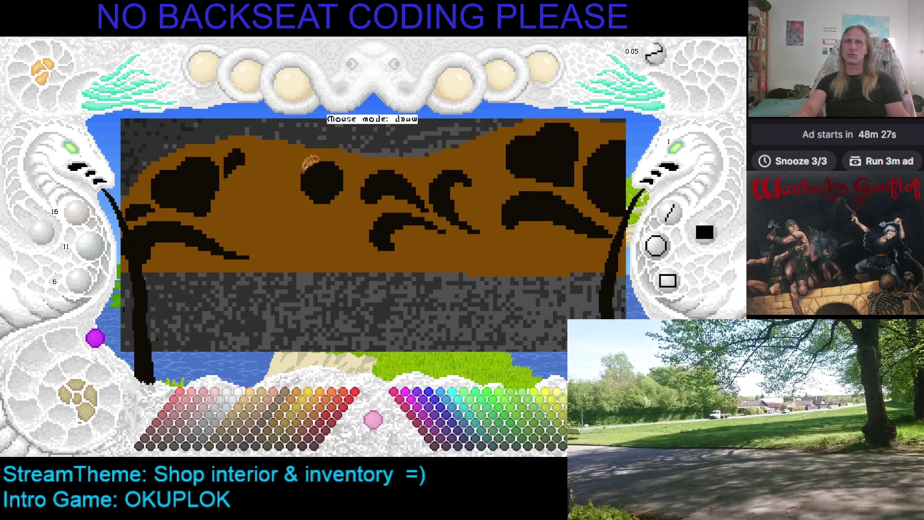
Tidy the circle's edge with alternating brown and black touch-ups, leaving black active.
right_click(305, 154)
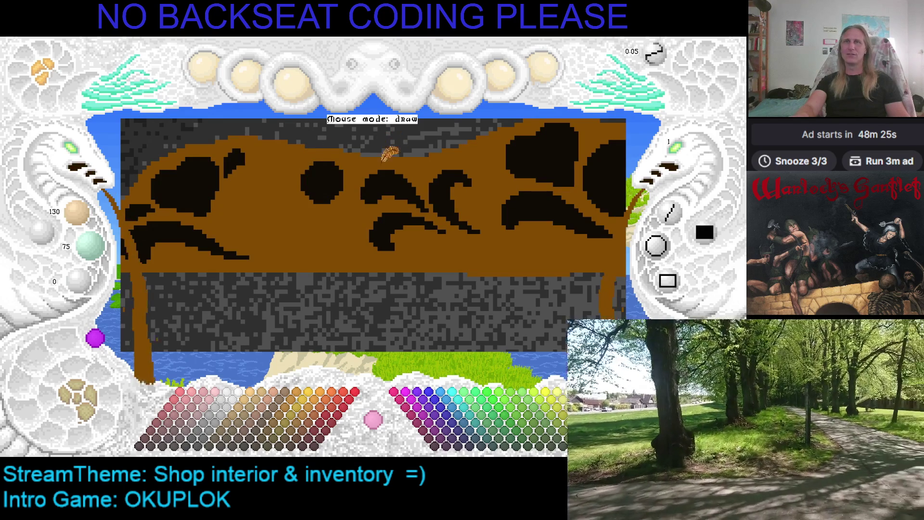
right_click(319, 163)
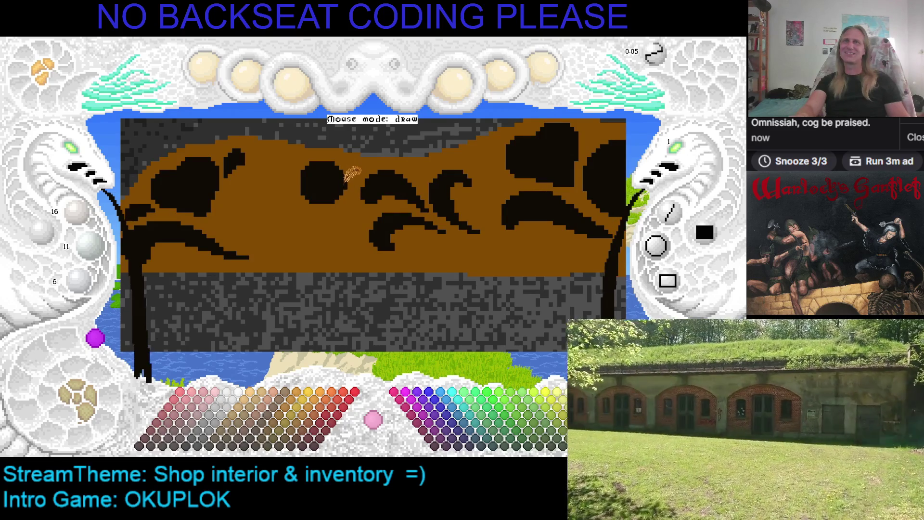
right_click(360, 166)
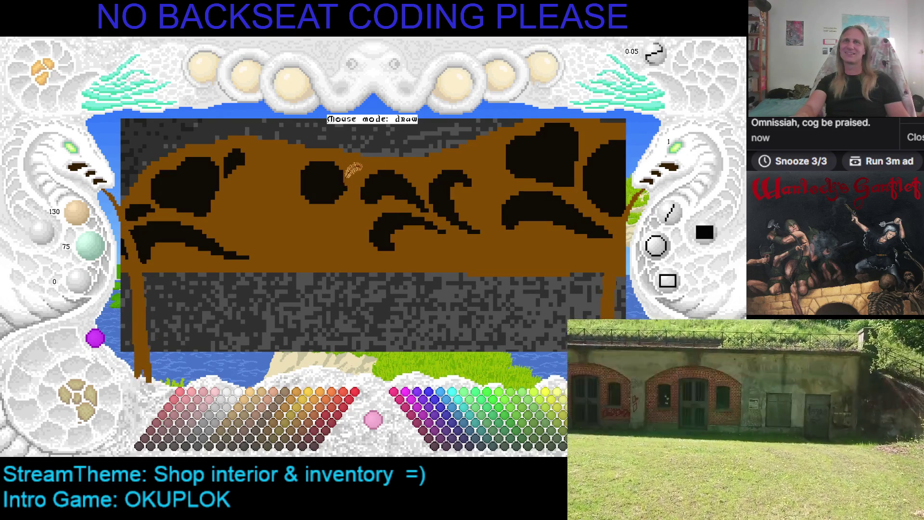
key(Left)
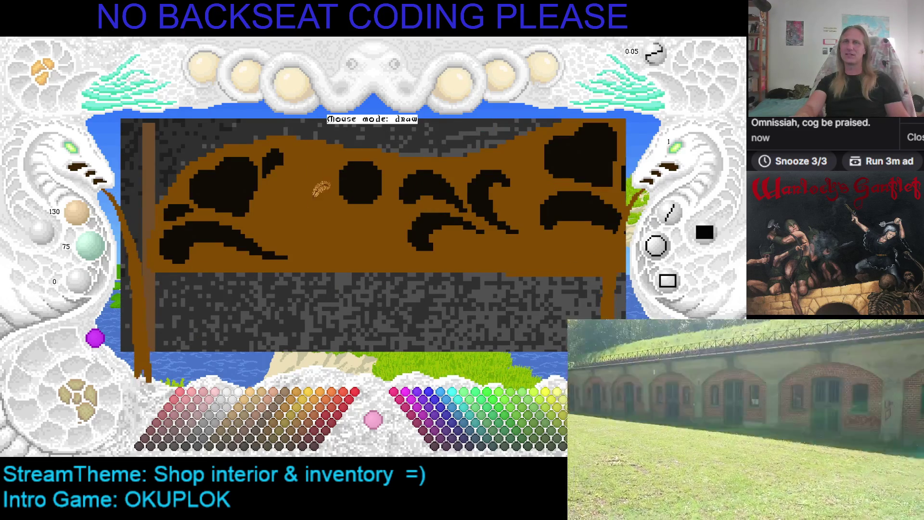
right_click(247, 185)
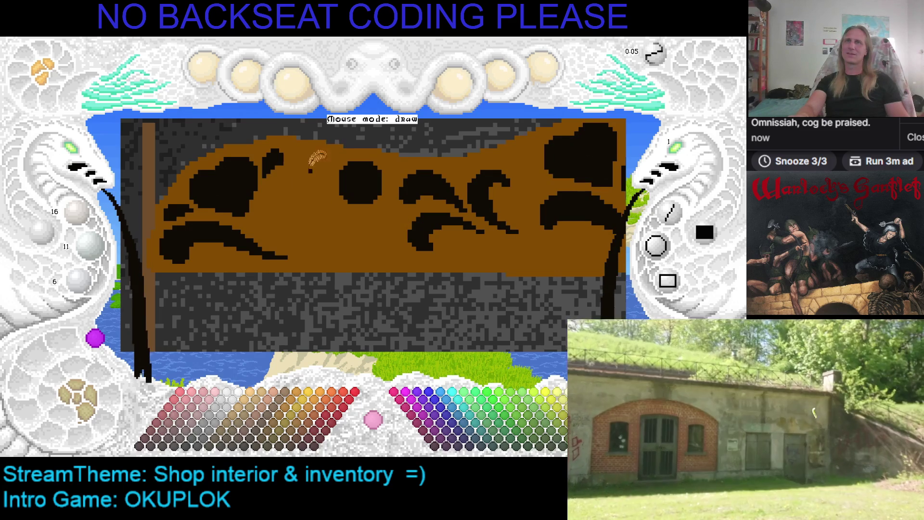
Paint a black stroke that curls into a loop beside the central circle.
mouse_move(268, 224)
mouse_down()
mouse_move(269, 201)
mouse_move(314, 159)
mouse_up()
mouse_move(327, 151)
mouse_down()
mouse_move(348, 233)
mouse_move(332, 211)
mouse_move(306, 219)
mouse_up()
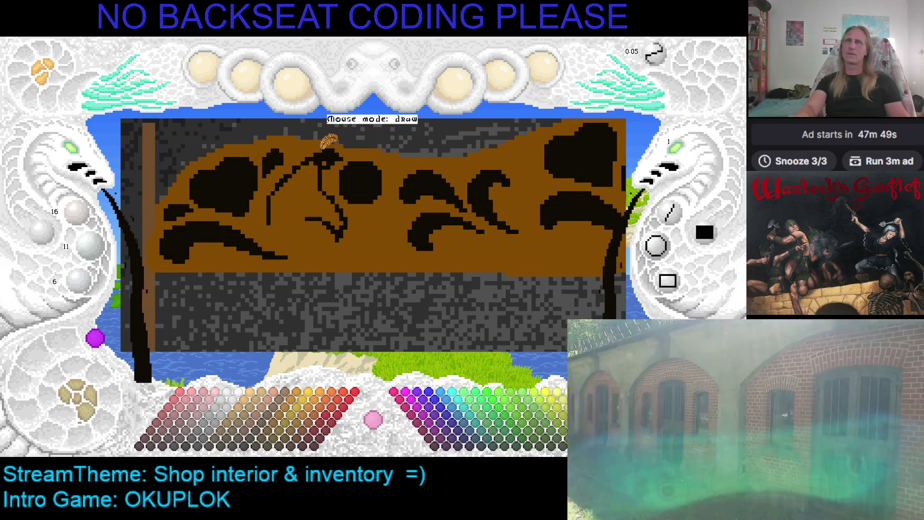
right_click(328, 141)
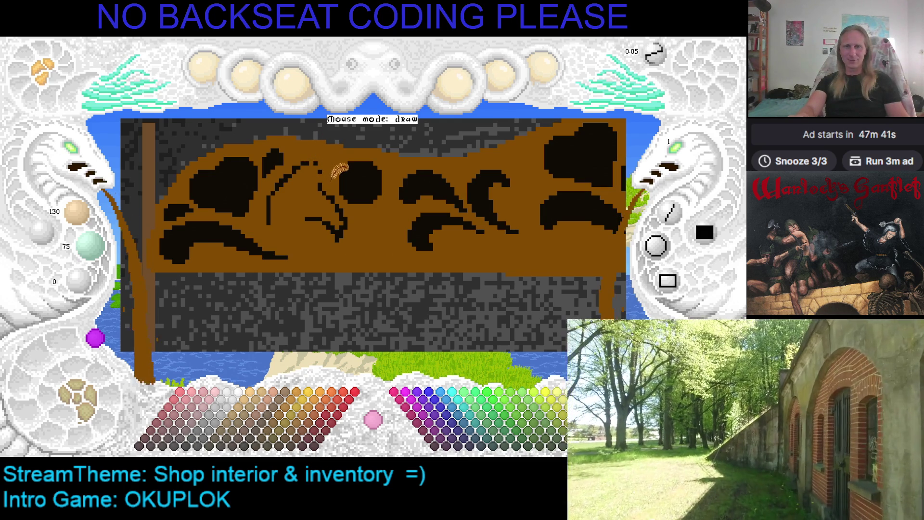
right_click(296, 169)
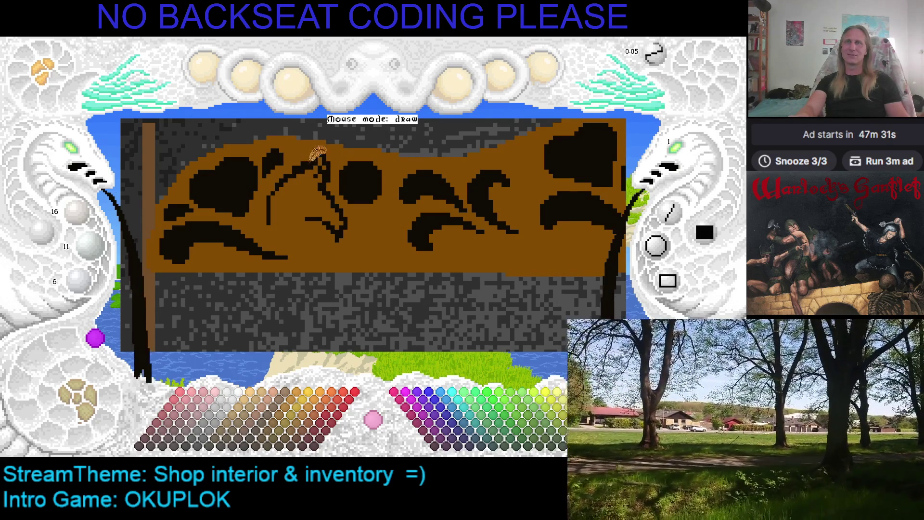
Add another black curve to the central swirl, switching between brown and black.
mouse_move(291, 178)
mouse_down()
mouse_move(274, 206)
mouse_move(282, 230)
mouse_move(315, 226)
mouse_up()
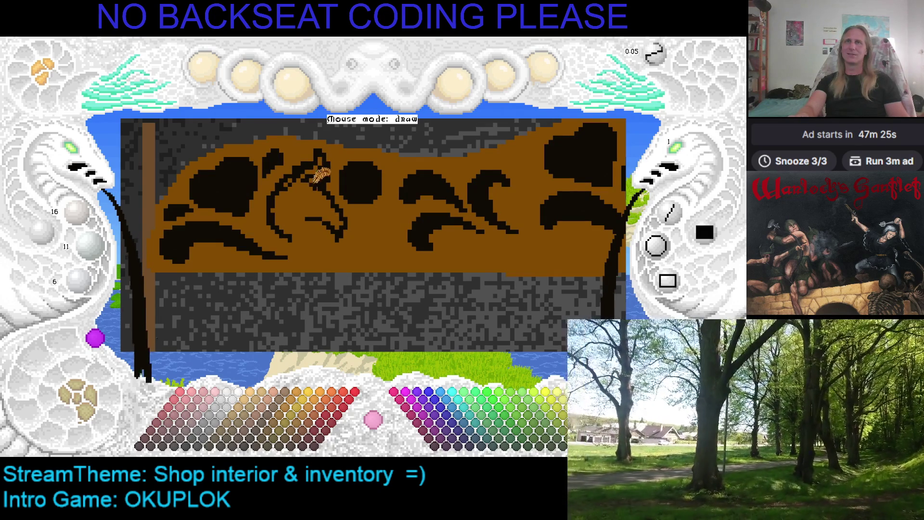
right_click(324, 183)
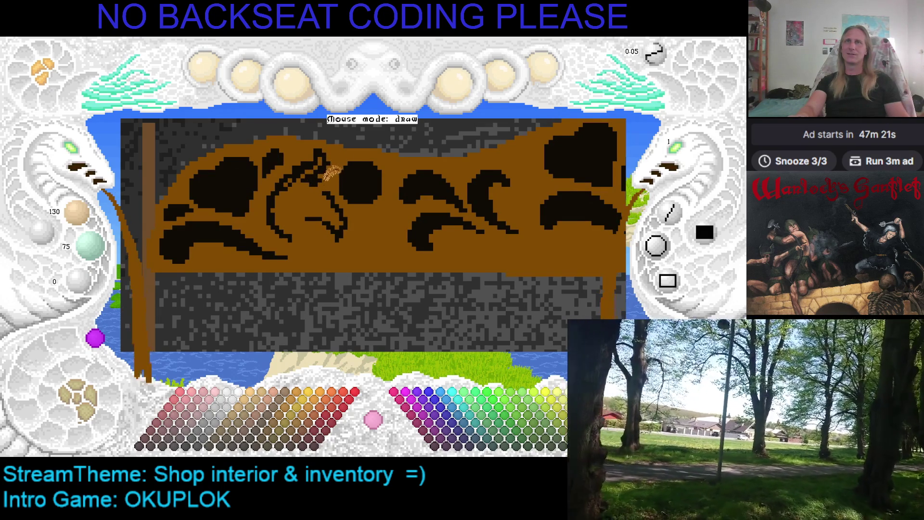
right_click(322, 160)
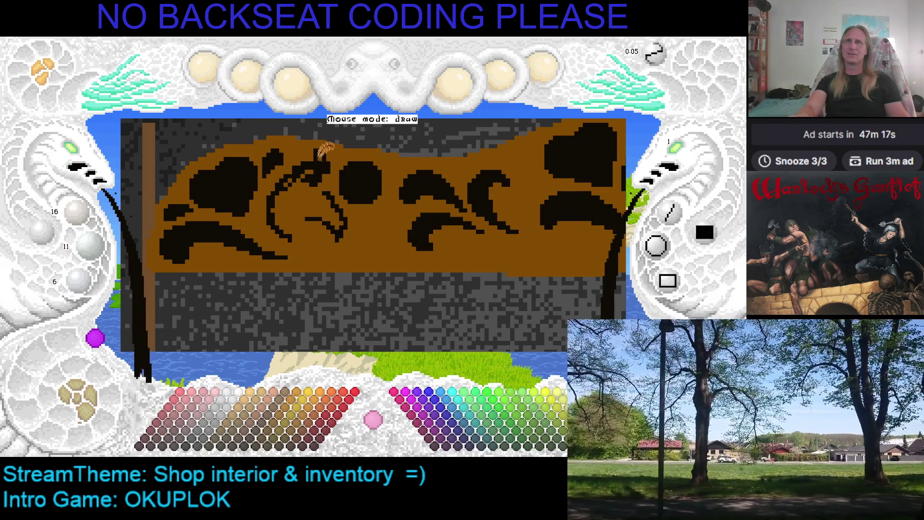
right_click(313, 145)
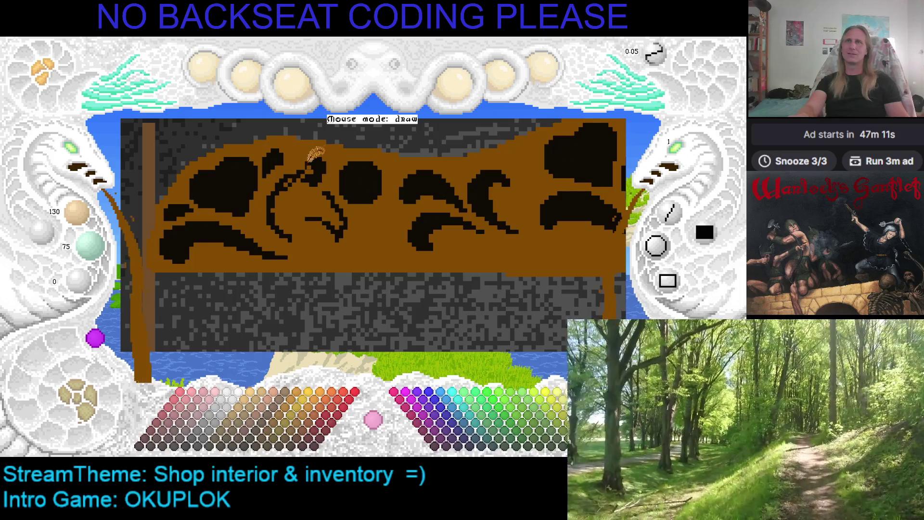
right_click(305, 162)
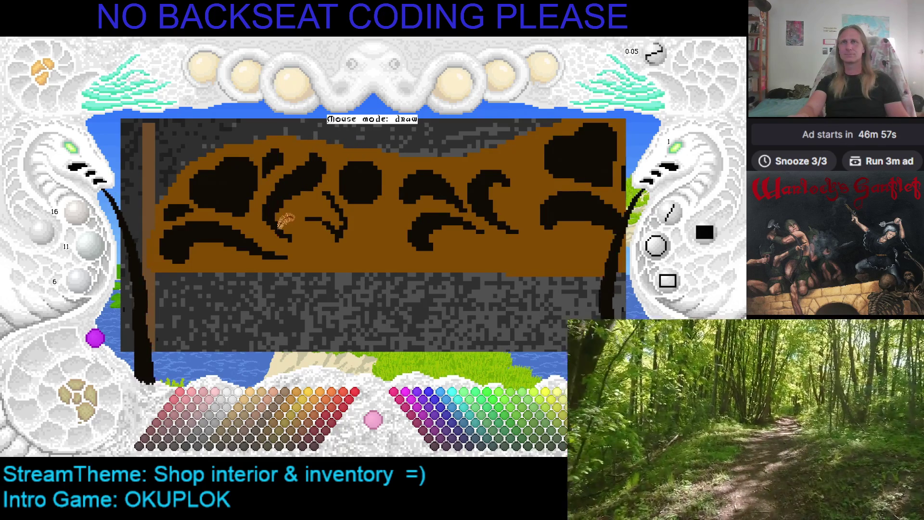
Clean up the swirl's edges with brown and black, ending with brown 130/75/0 active.
right_click(291, 219)
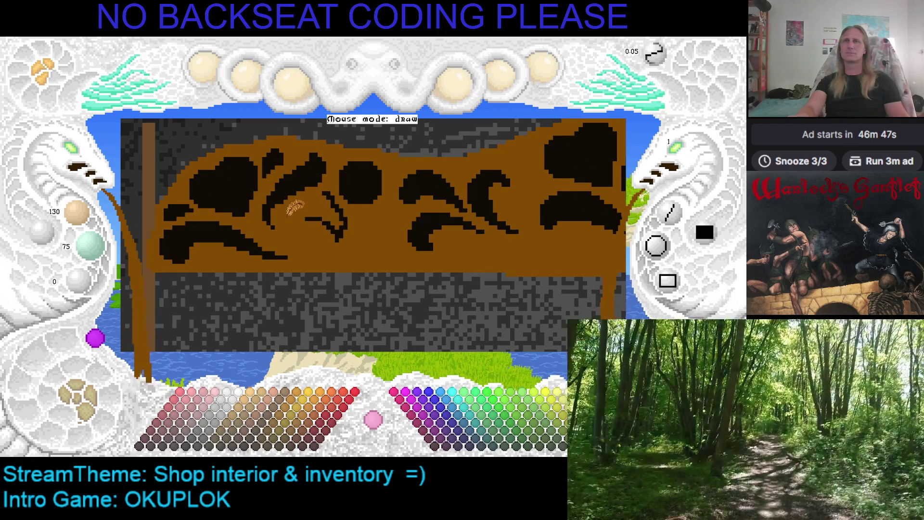
right_click(332, 192)
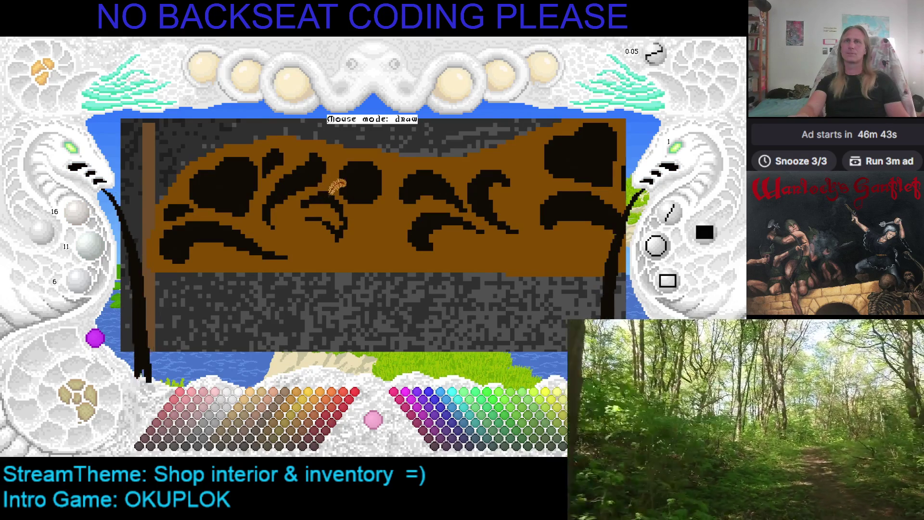
right_click(291, 203)
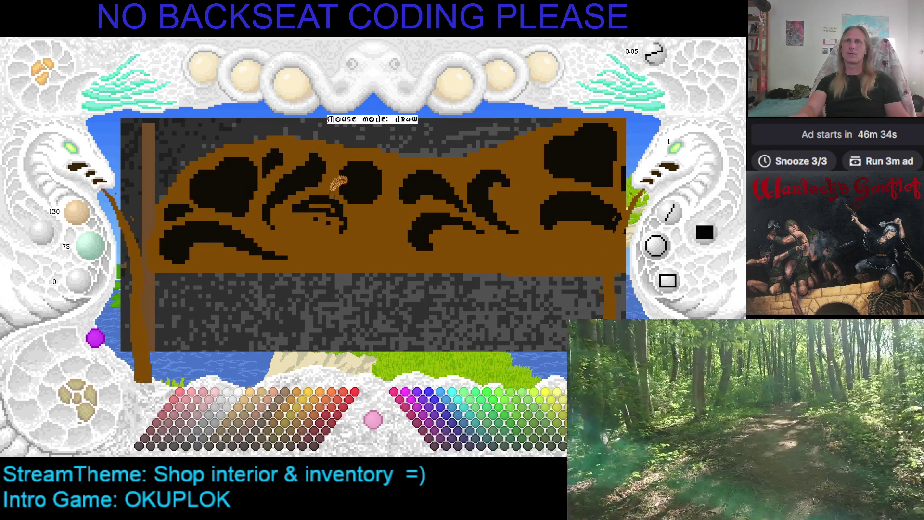
right_click(341, 194)
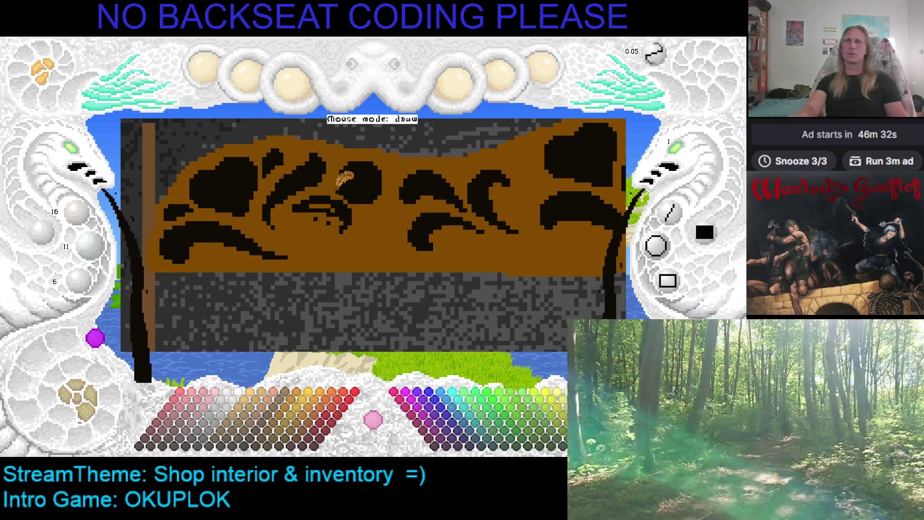
right_click(344, 179)
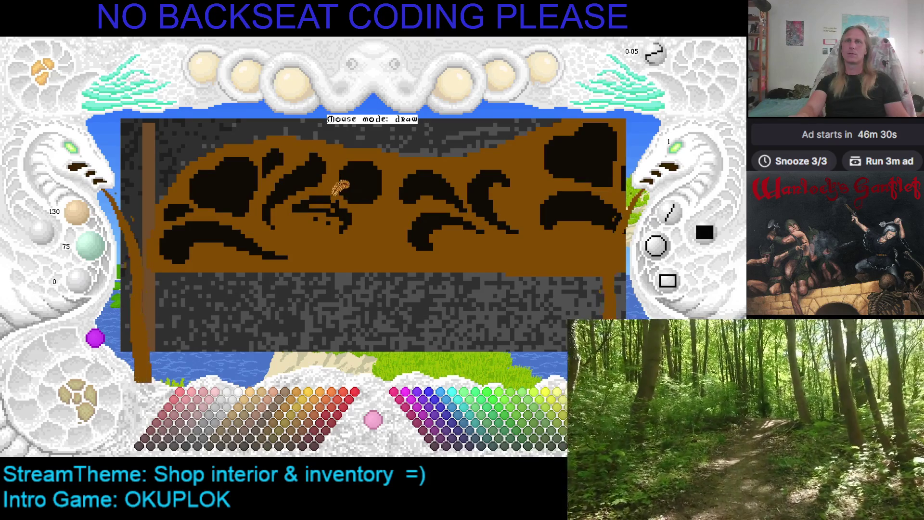
right_click(345, 197)
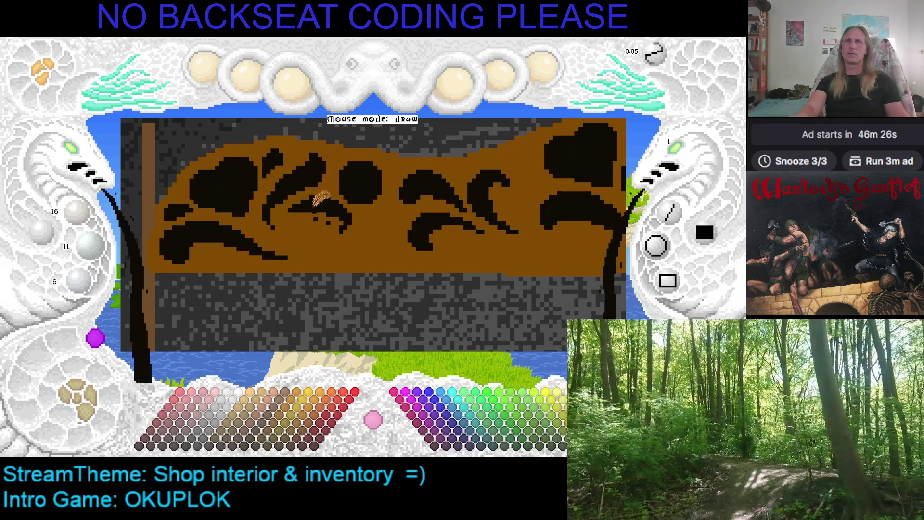
right_click(318, 206)
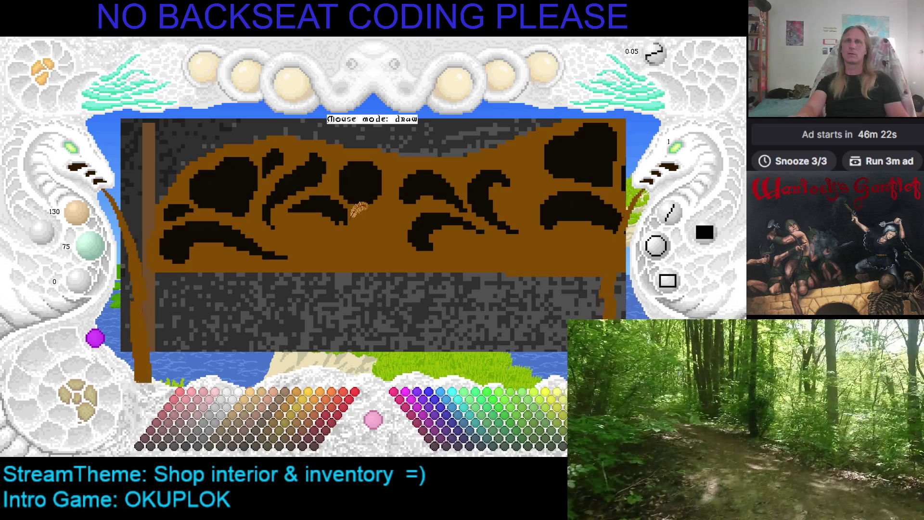
right_click(354, 207)
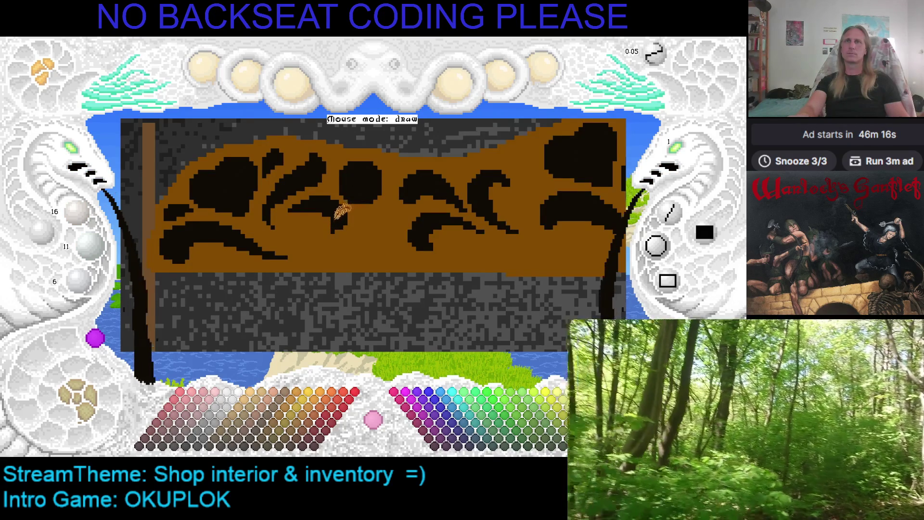
right_click(323, 219)
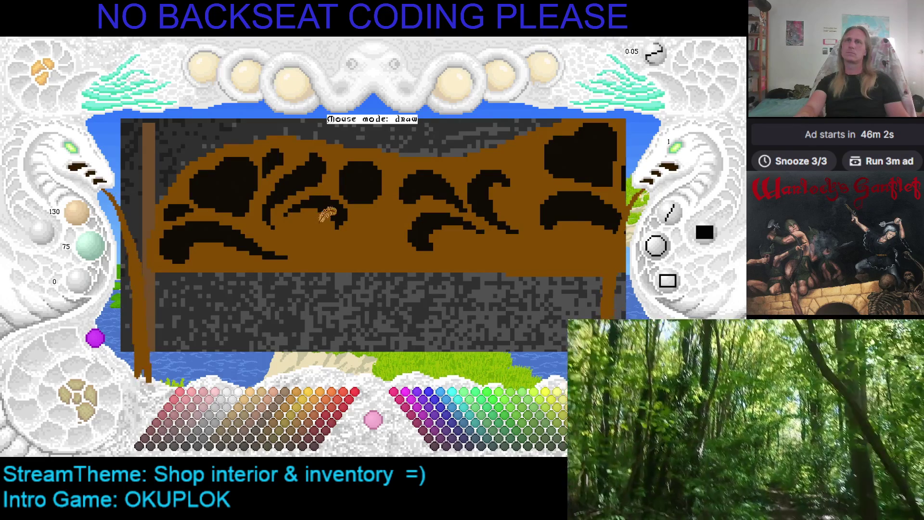
key(Right)
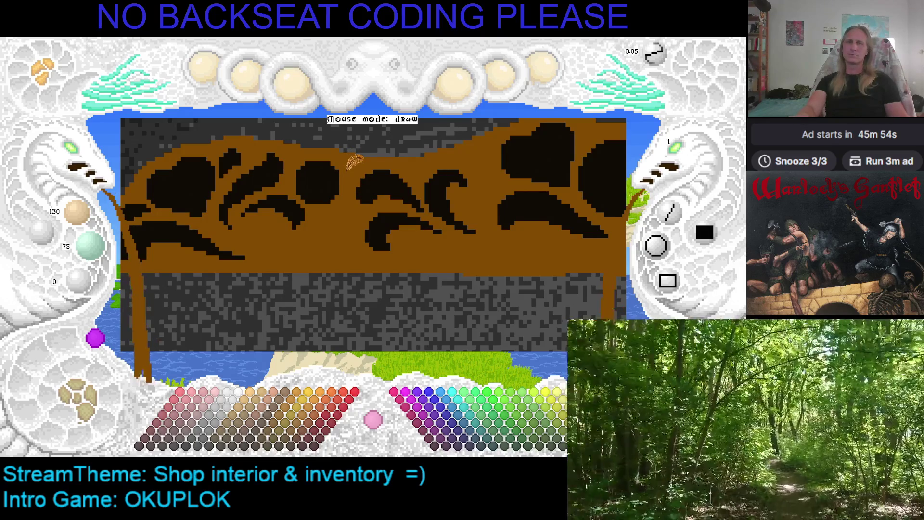
Shift the view to the middle swirl and retouch it with near-black and brown.
mouse_move(366, 154)
mouse_down()
mouse_move(419, 197)
mouse_move(469, 194)
mouse_up()
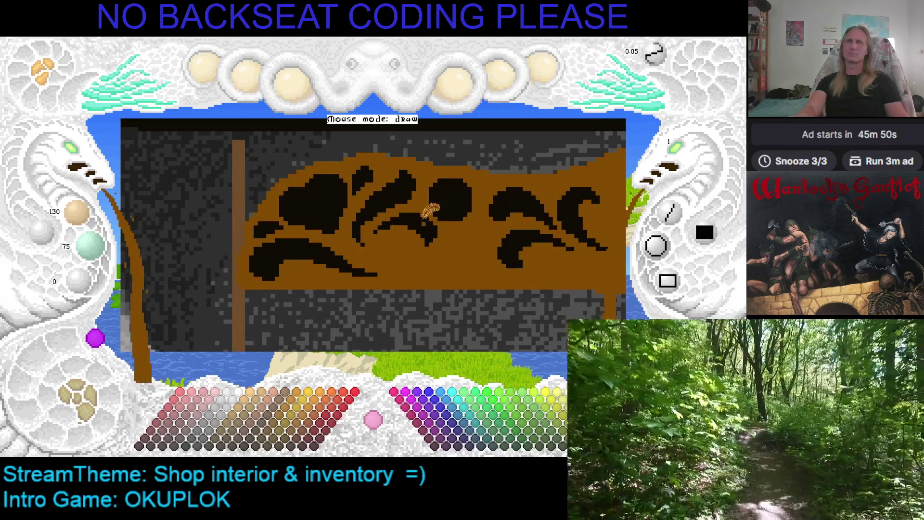
right_click(410, 226)
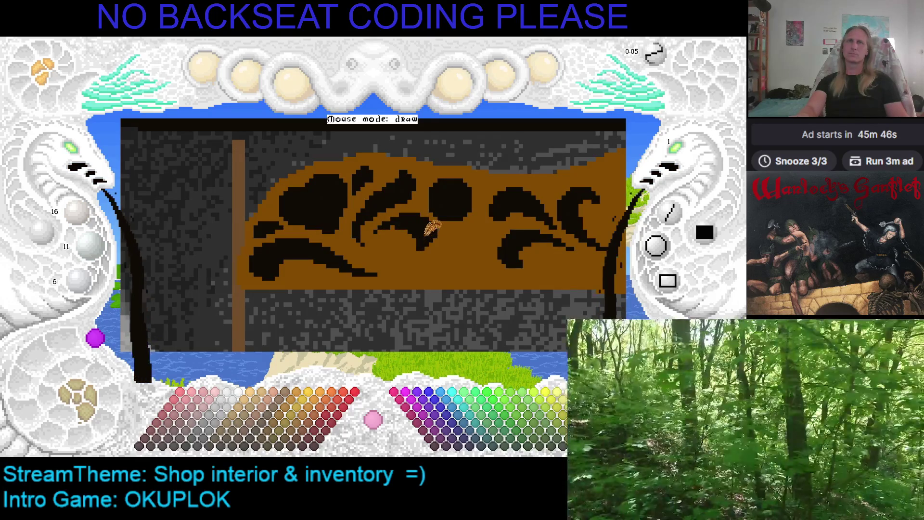
right_click(411, 226)
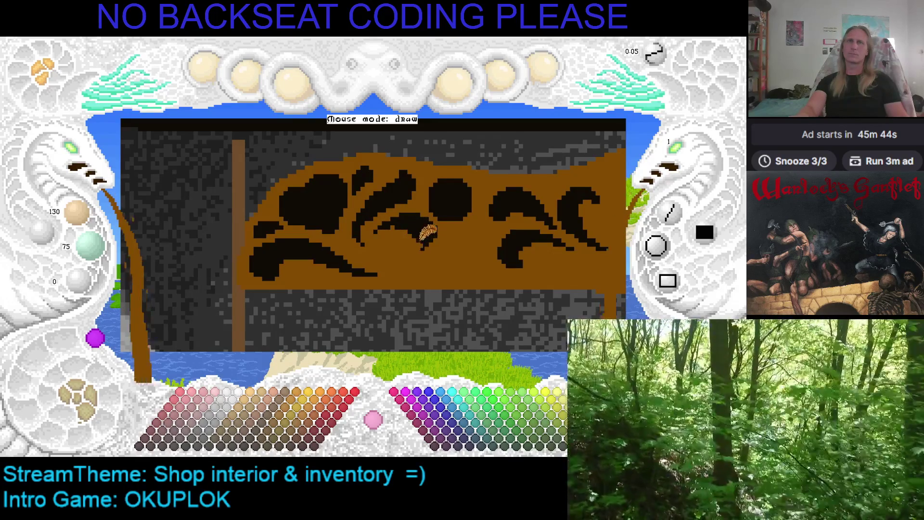
right_click(426, 238)
right_click(438, 245)
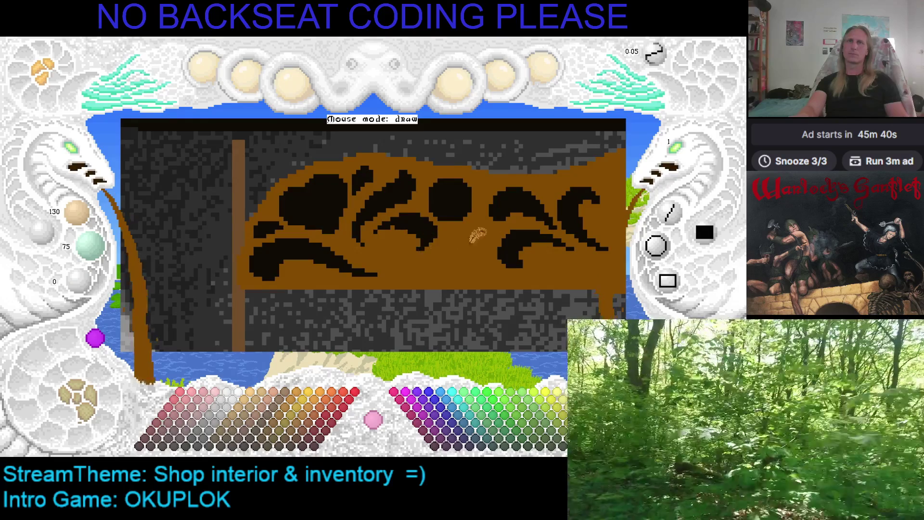
right_click(397, 218)
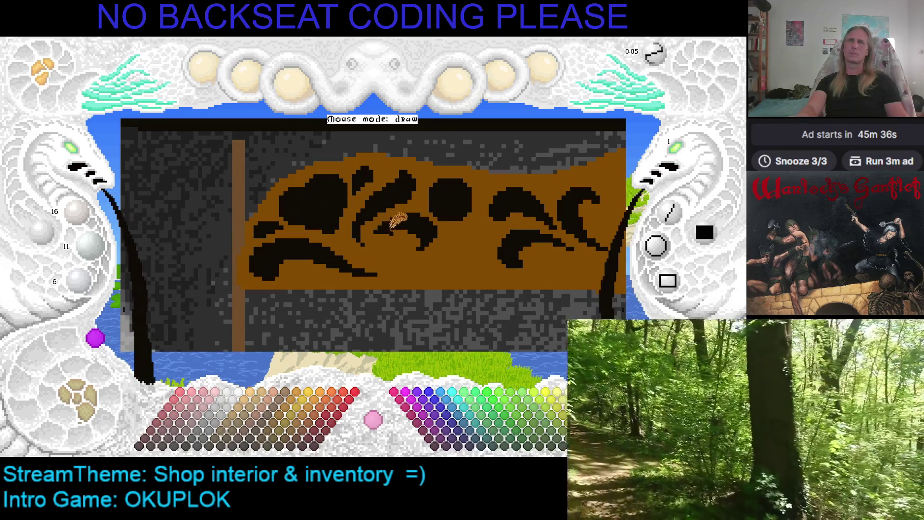
right_click(410, 220)
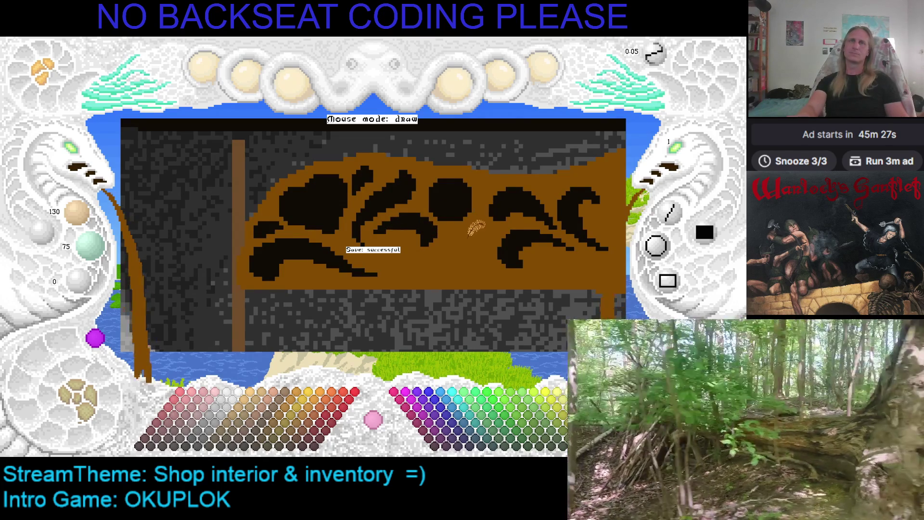
Retouch the swirl below the central circle with near-black and brown.
key(Right)
key(Up)
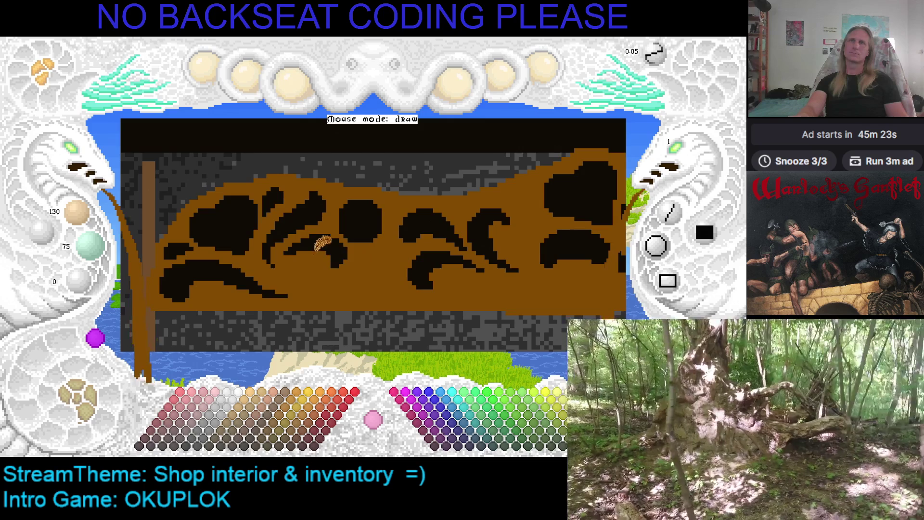
right_click(319, 235)
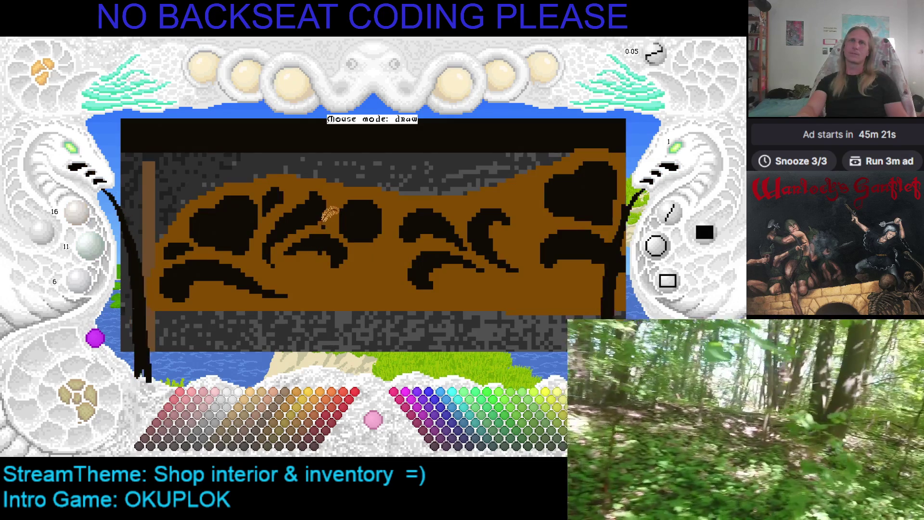
right_click(326, 219)
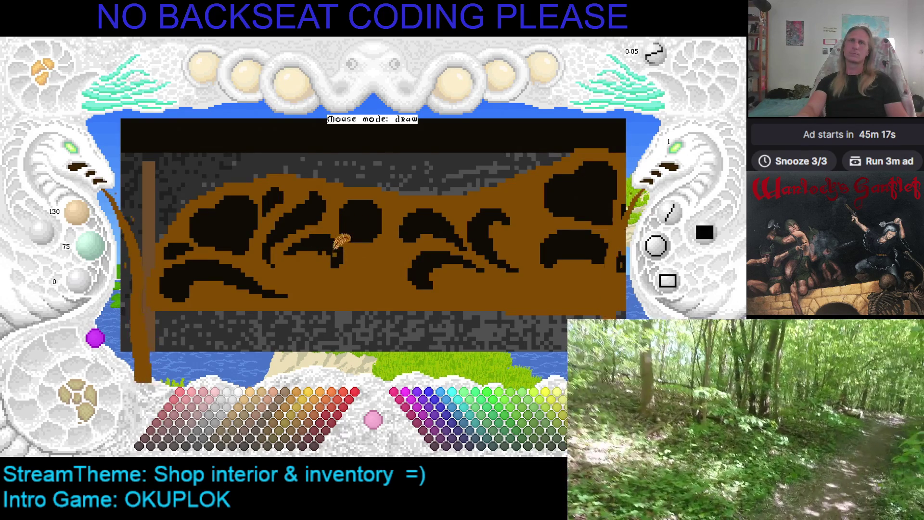
right_click(340, 241)
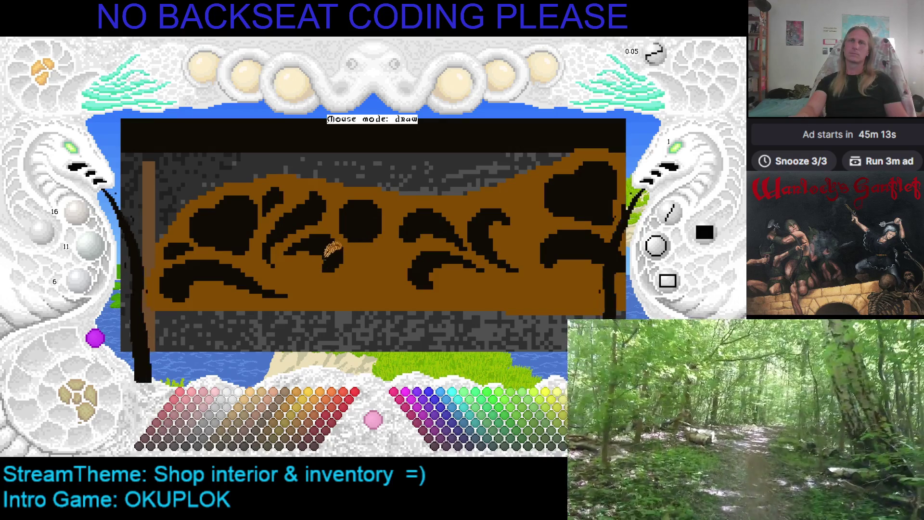
right_click(334, 249)
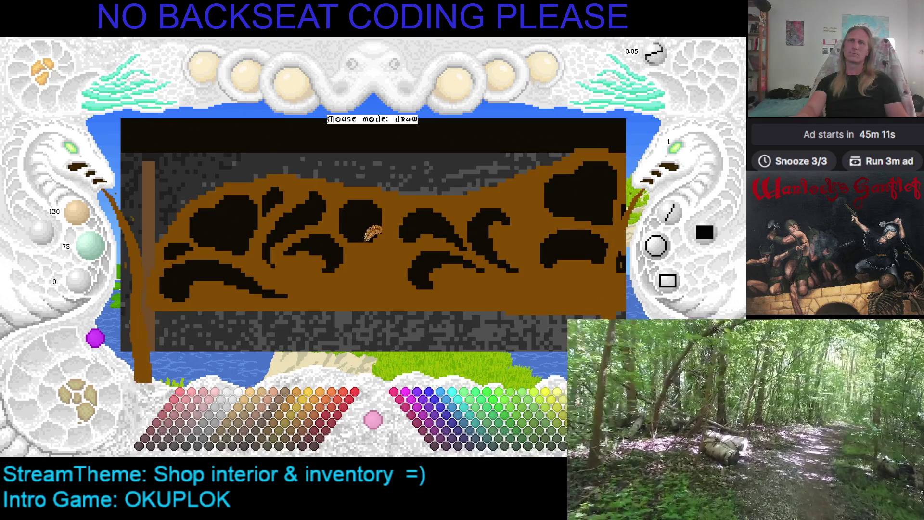
Further refine the swirls beside the circle, ending with brown 130/75/0 as paint colour.
key(Right)
key(Up)
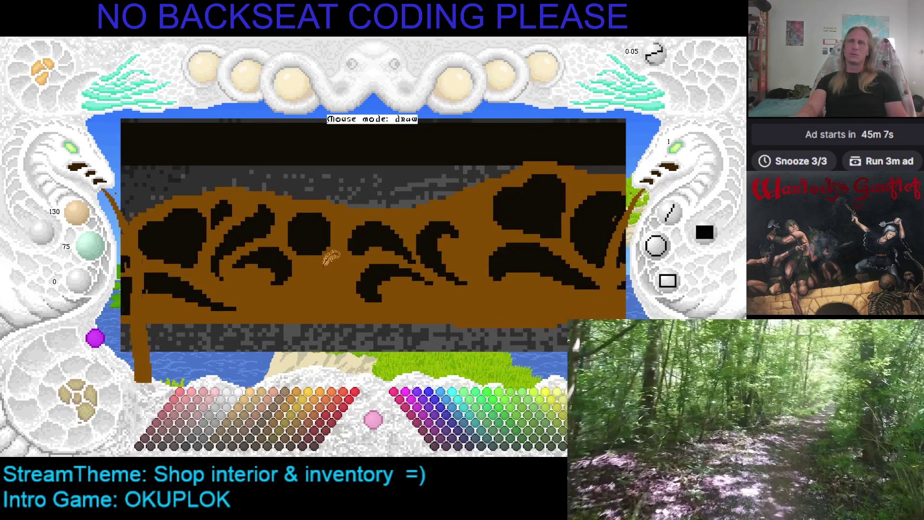
right_click(310, 217)
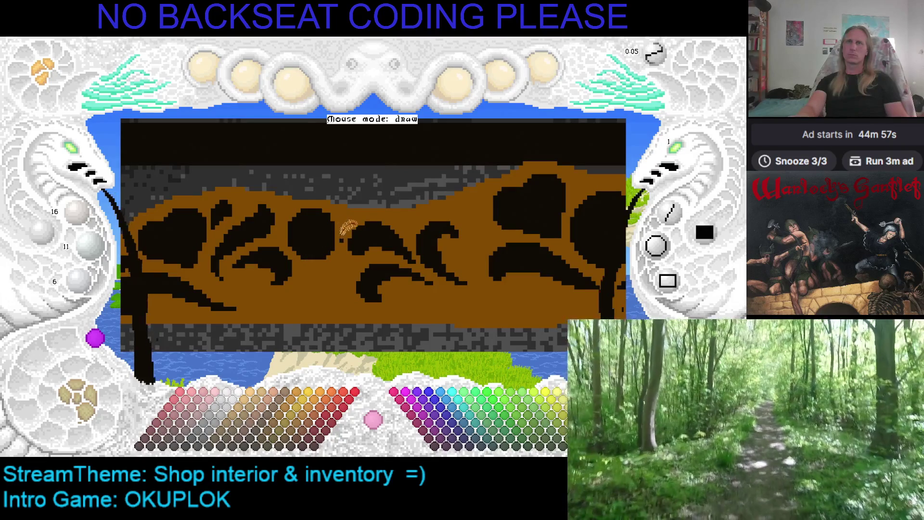
right_click(343, 234)
right_click(331, 238)
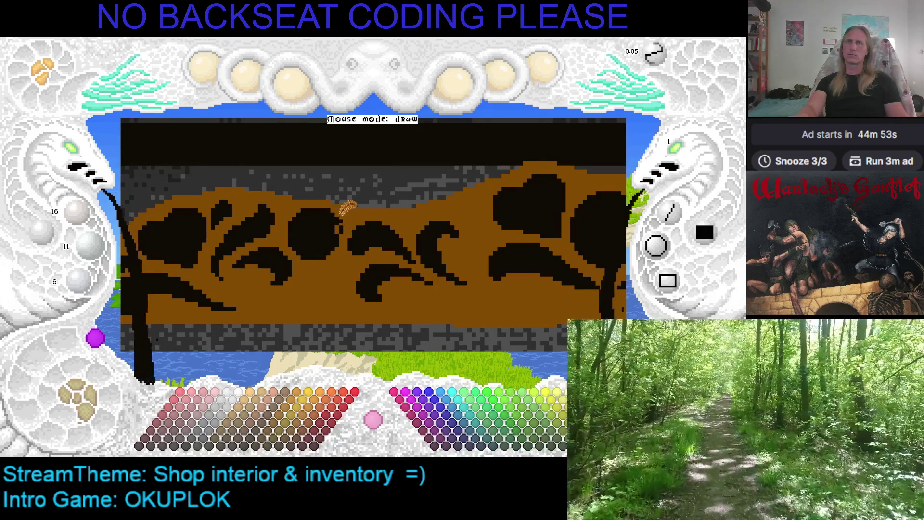
right_click(346, 217)
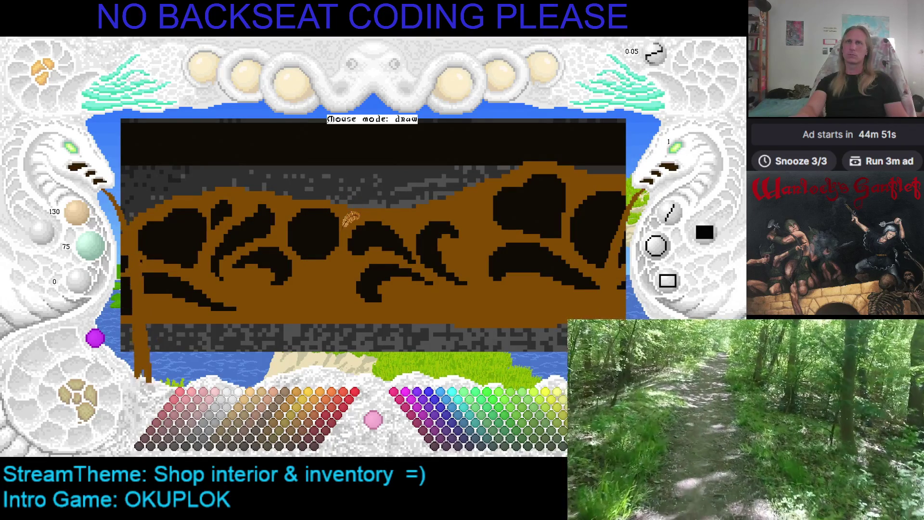
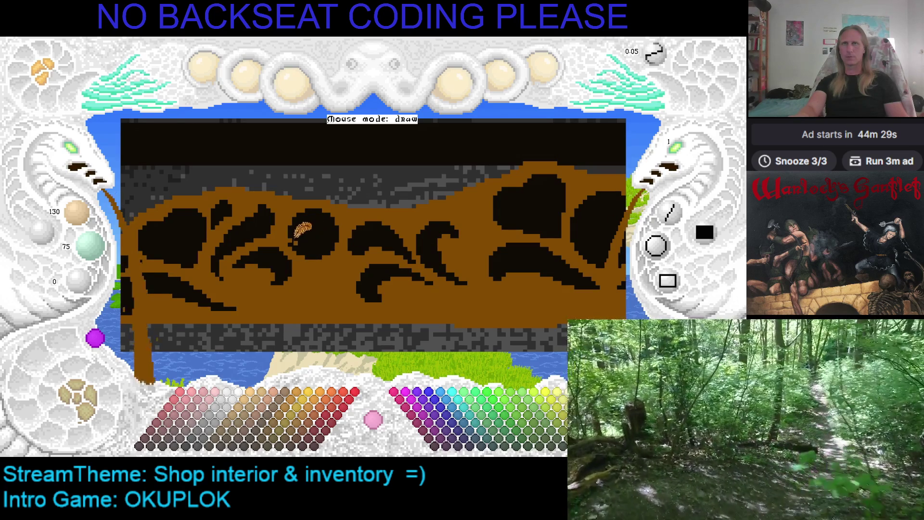
Sample the banner's brown and paint over the middle black swirl.
right_click(294, 235)
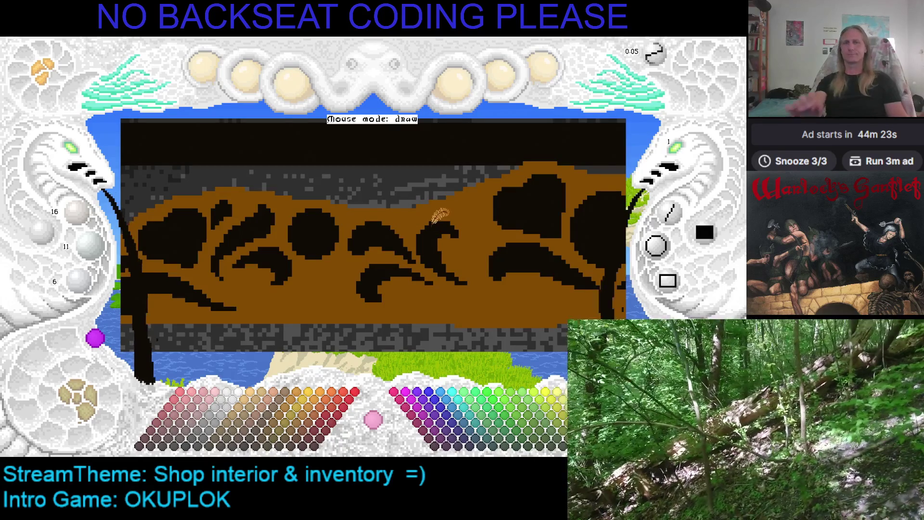
scroll(428, 193, down, 2)
drag(418, 163, 499, 192)
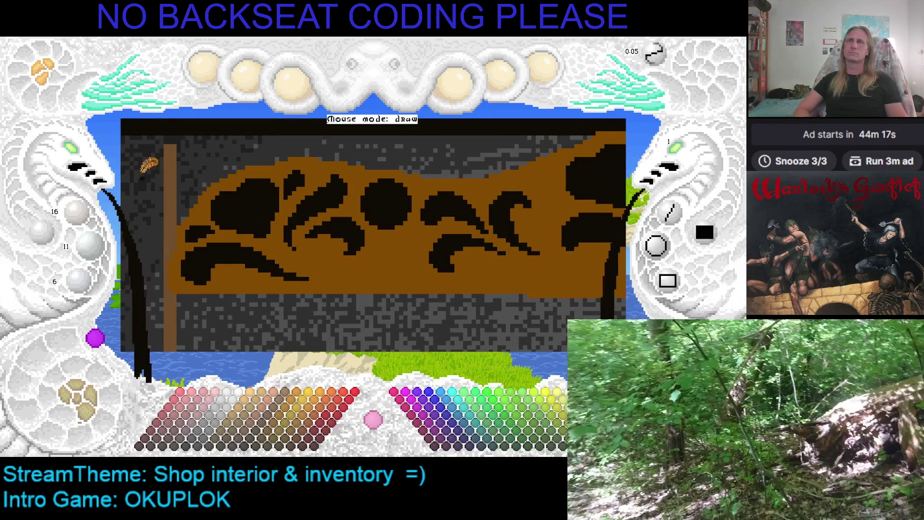
scroll(171, 156, right, 3)
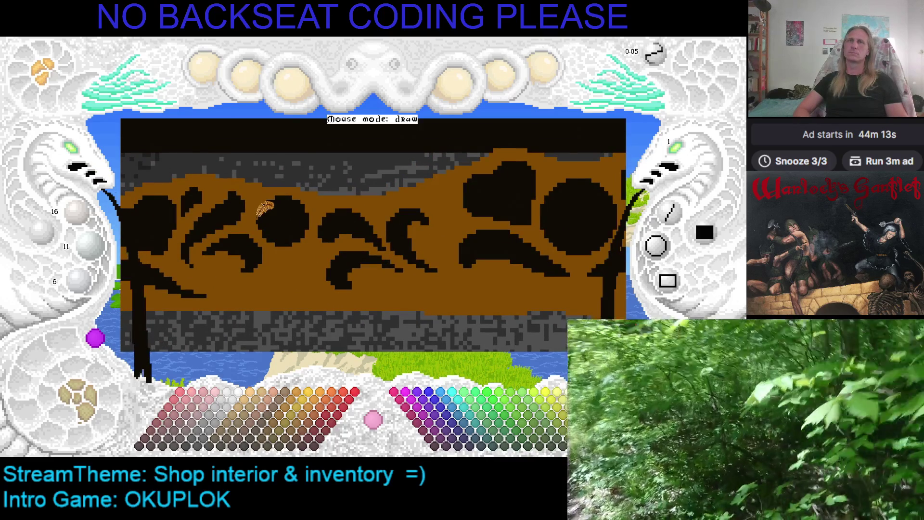
mouse_move(264, 208)
mouse_down()
mouse_move(287, 198)
mouse_move(349, 202)
mouse_move(345, 193)
mouse_up()
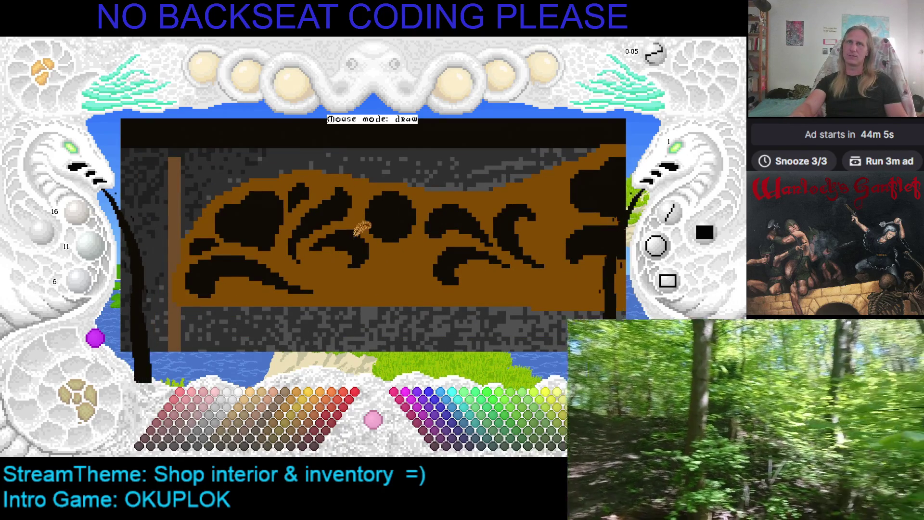
right_click(344, 249)
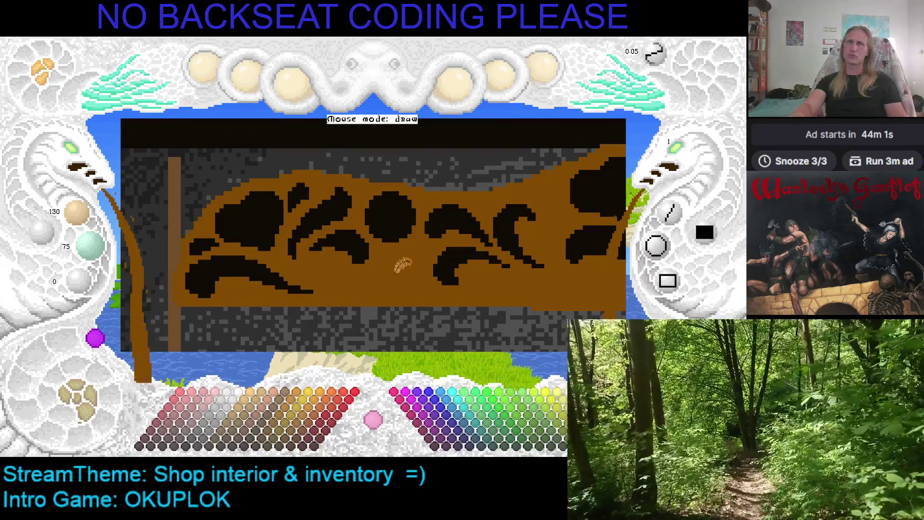
drag(441, 274, 394, 264)
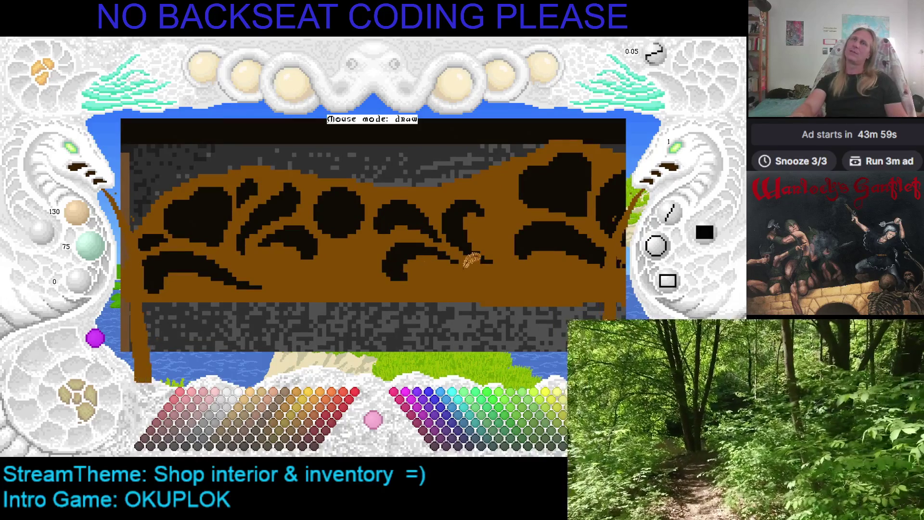
key(Right)
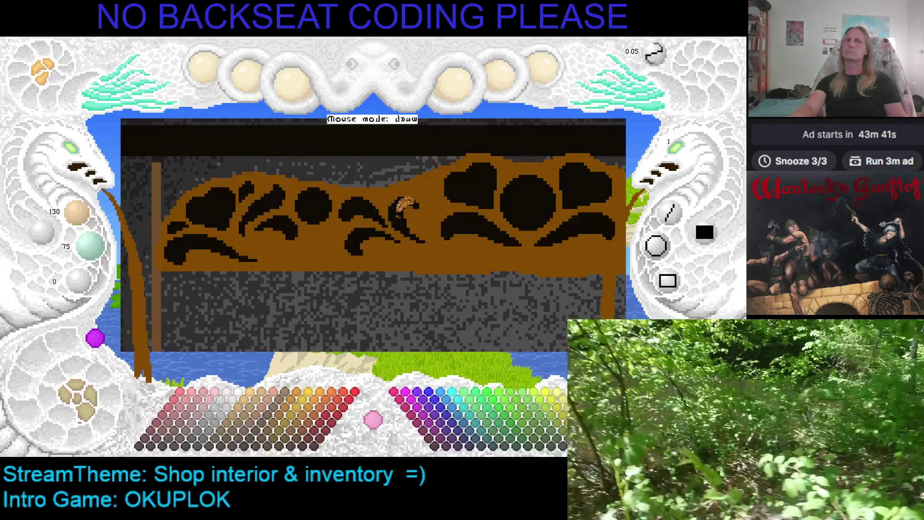
drag(357, 230, 396, 223)
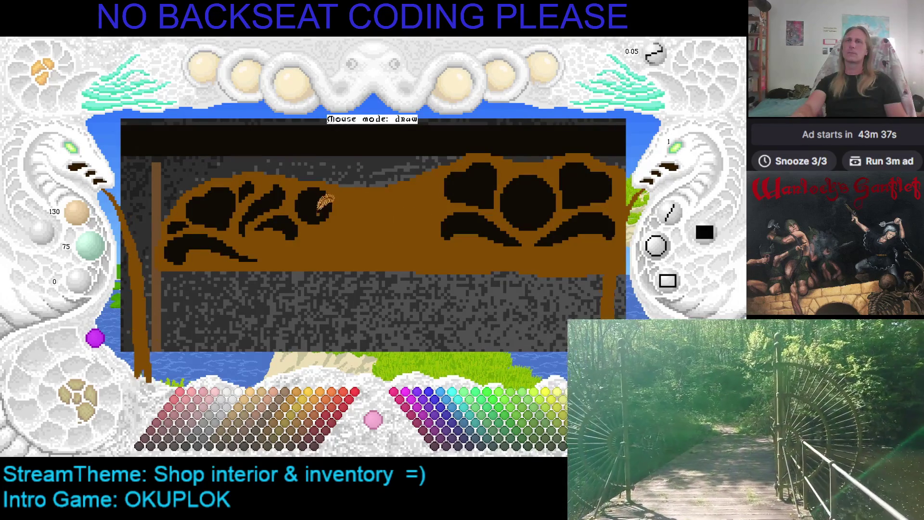
Sample black, draw trial branch strokes across the middle, then undo them.
right_click(338, 209)
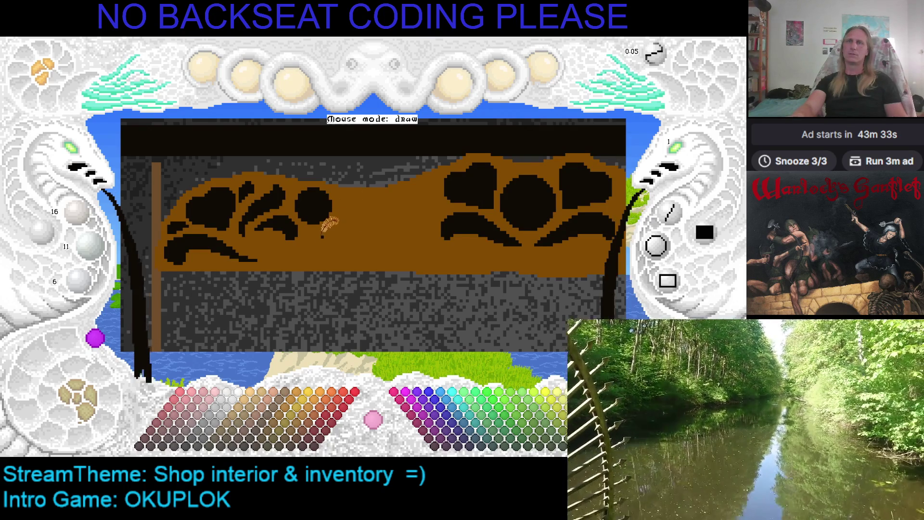
mouse_move(328, 233)
mouse_down()
mouse_move(374, 237)
mouse_move(332, 240)
mouse_up()
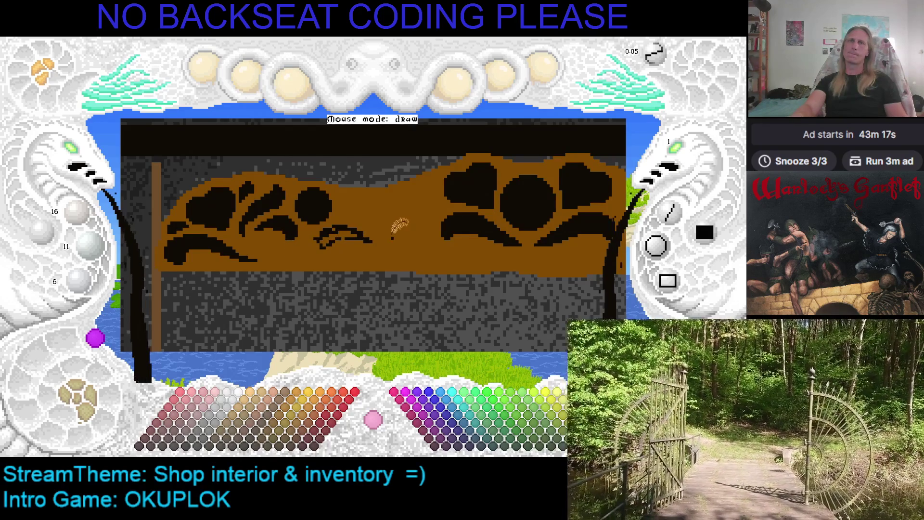
key(Right)
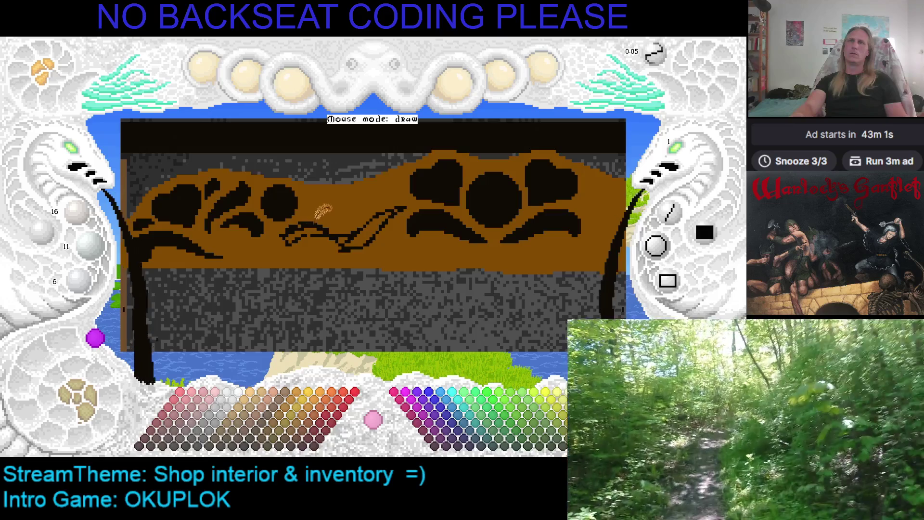
right_click(321, 210)
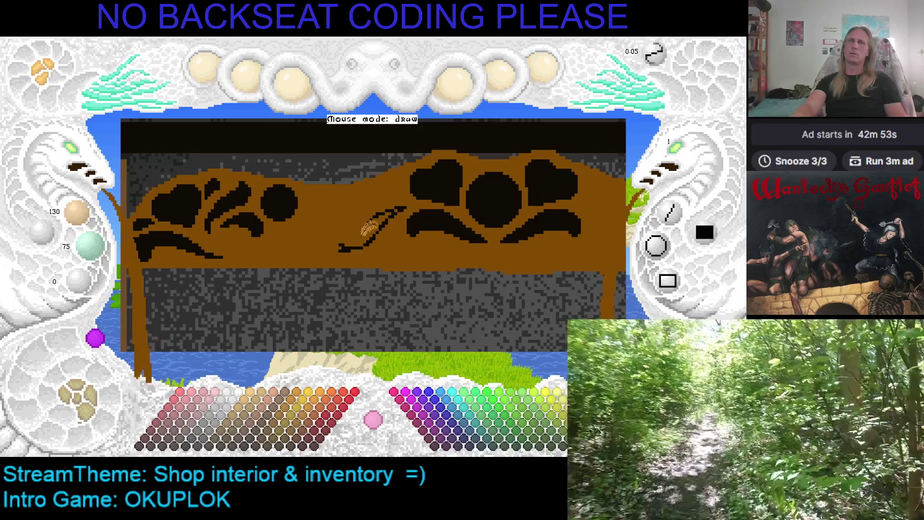
right_click(360, 237)
drag(369, 233, 396, 211)
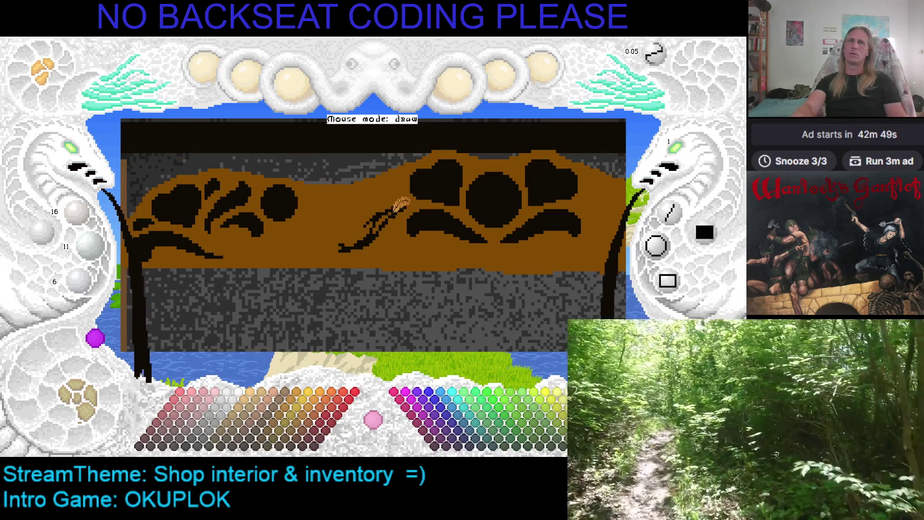
key(ctrl+z)
key(ctrl+z)
key(ctrl+z)
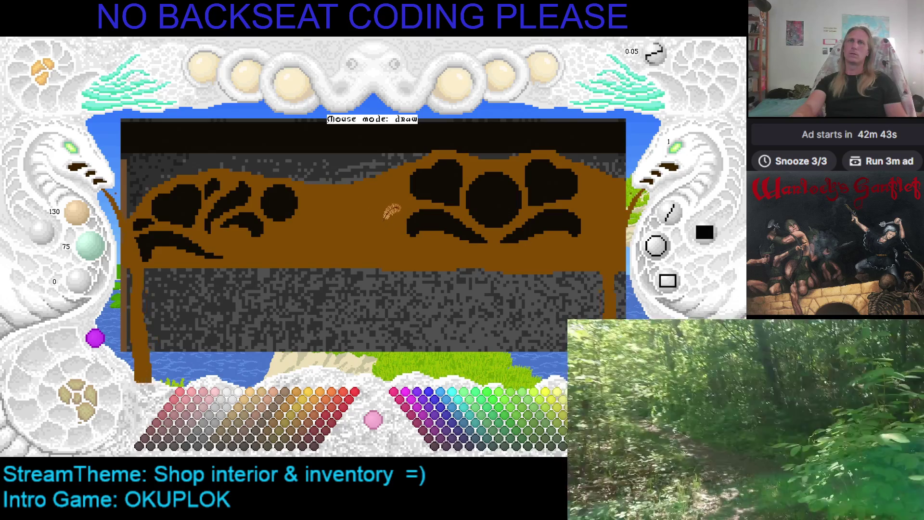
right_click(256, 211)
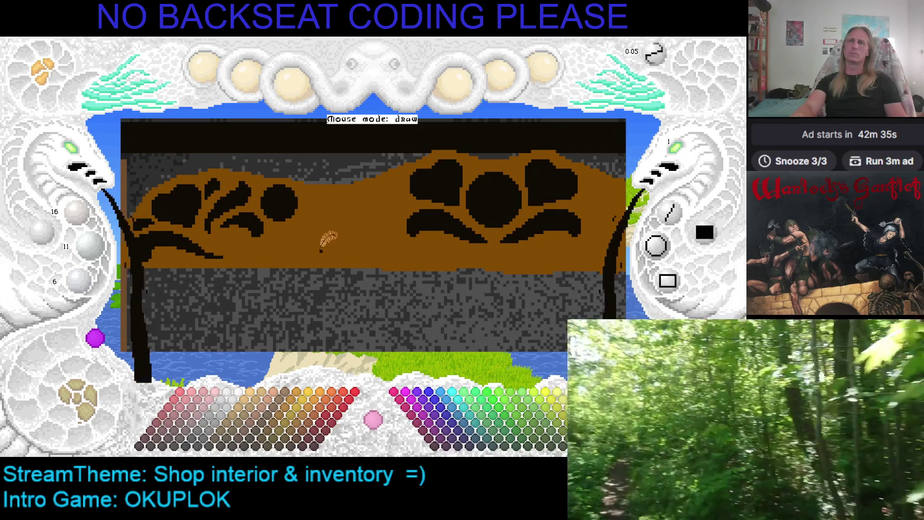
mouse_move(322, 235)
mouse_down()
mouse_move(392, 201)
mouse_move(372, 220)
mouse_move(349, 213)
mouse_up()
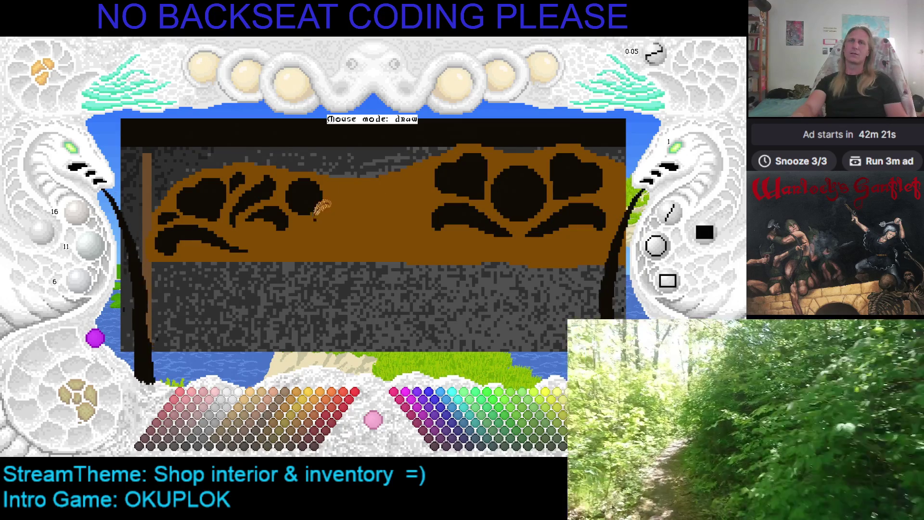
mouse_move(319, 244)
mouse_down()
mouse_move(322, 229)
mouse_move(359, 226)
mouse_move(412, 246)
mouse_move(398, 217)
mouse_move(348, 208)
mouse_move(319, 221)
mouse_move(380, 209)
mouse_move(356, 227)
mouse_move(388, 233)
mouse_up()
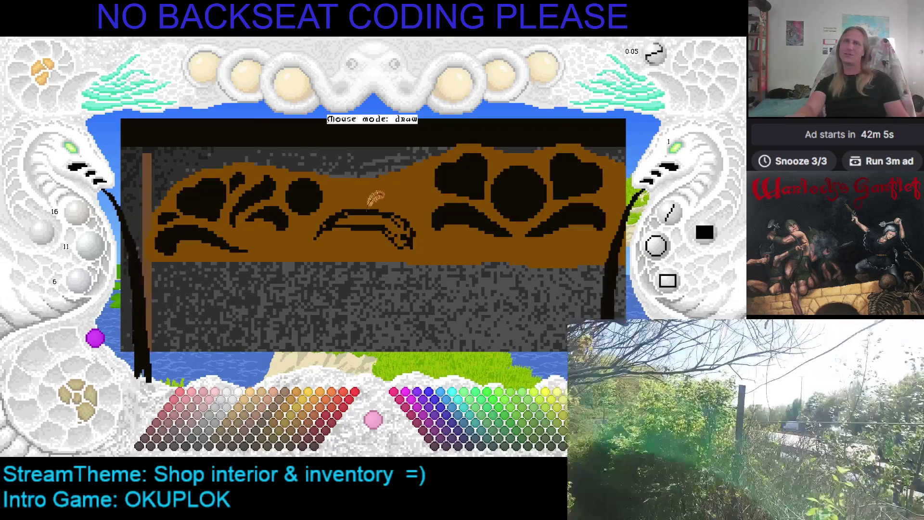
key(ctrl+z)
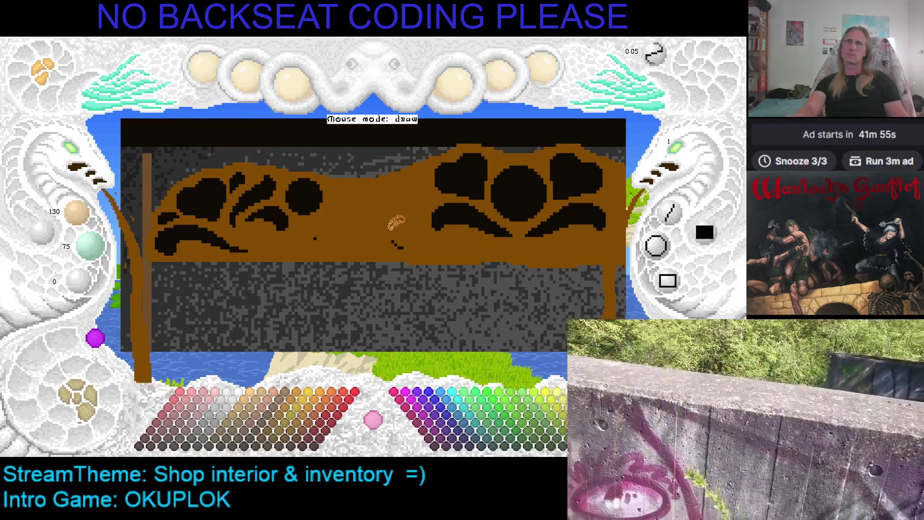
Copy a black circle from the banner as a paste stamp.
click(86, 109)
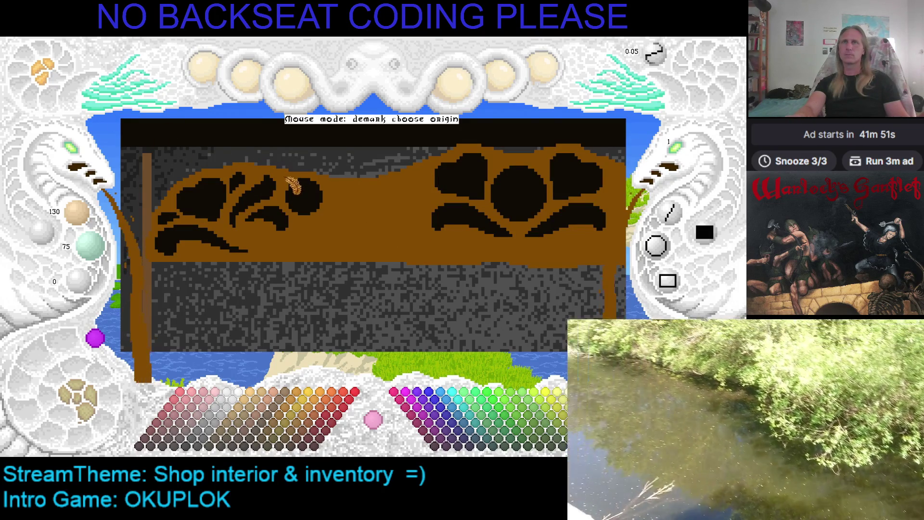
click(286, 178)
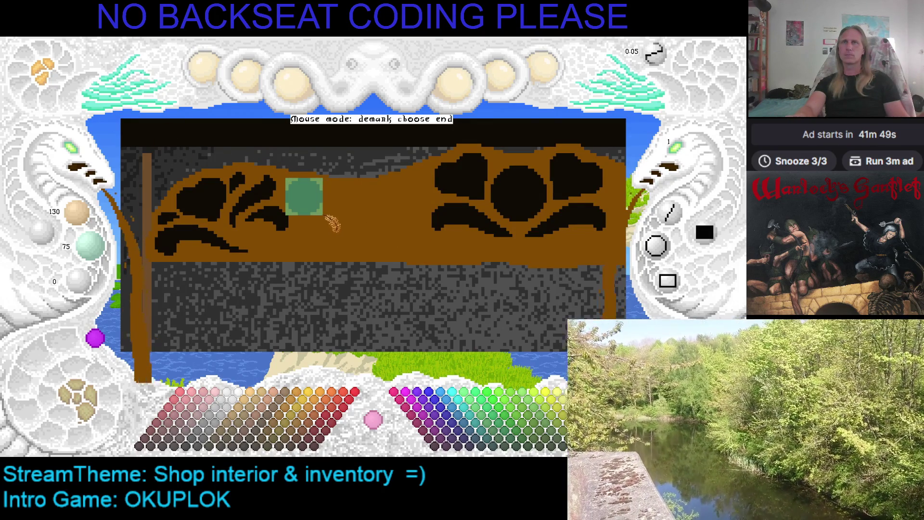
click(323, 215)
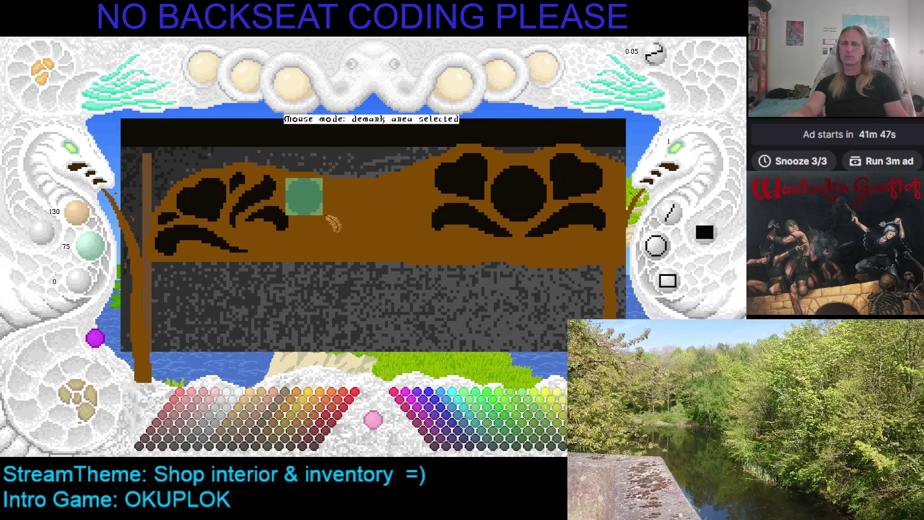
key(ctrl+c)
Stamp the copied circle just below the existing round ornament on the right half.
scroll(387, 201, up, 7)
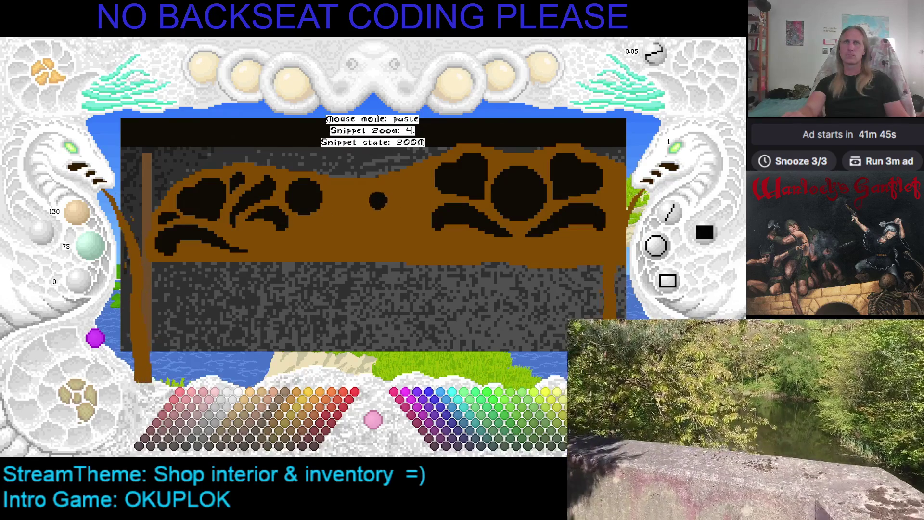
scroll(392, 203, up, 1)
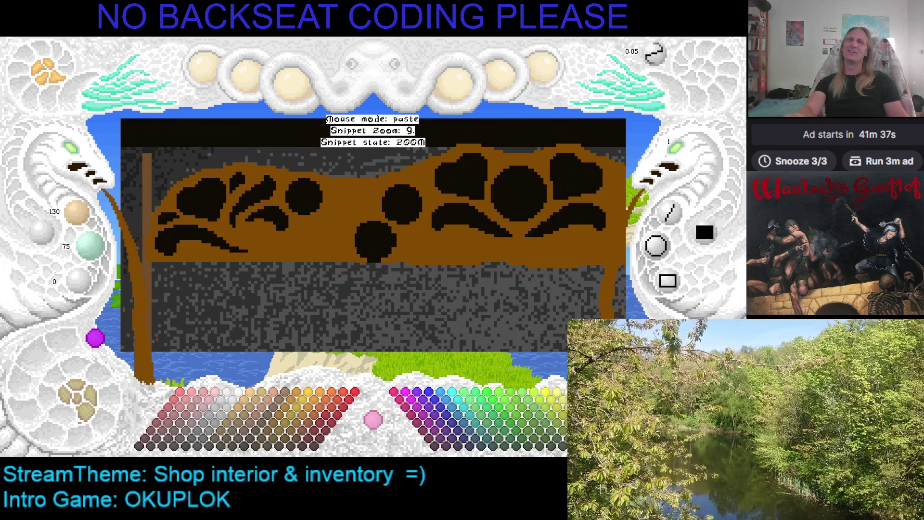
scroll(358, 210, up, 1)
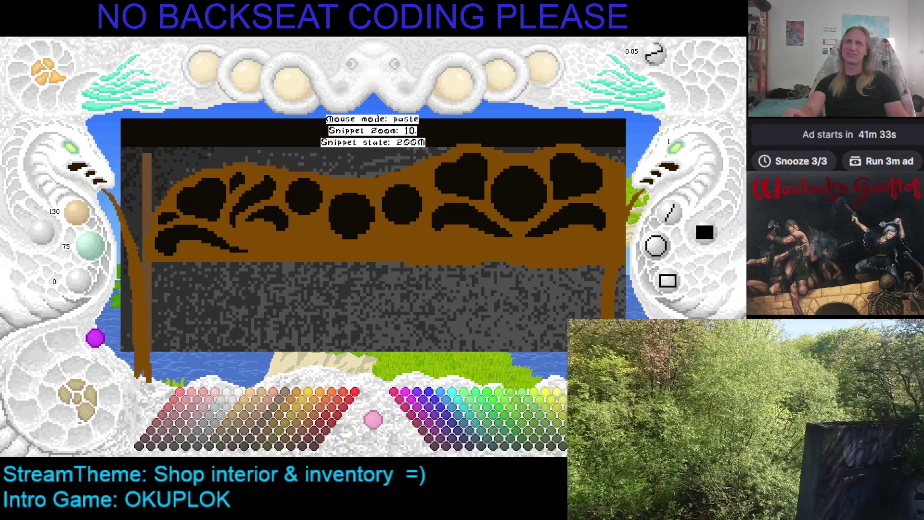
key(Escape)
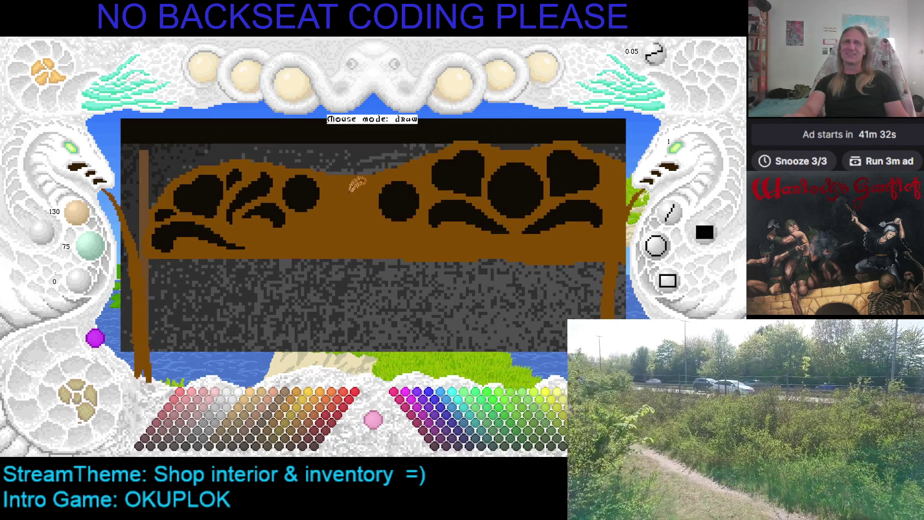
scroll(366, 182, down, 1)
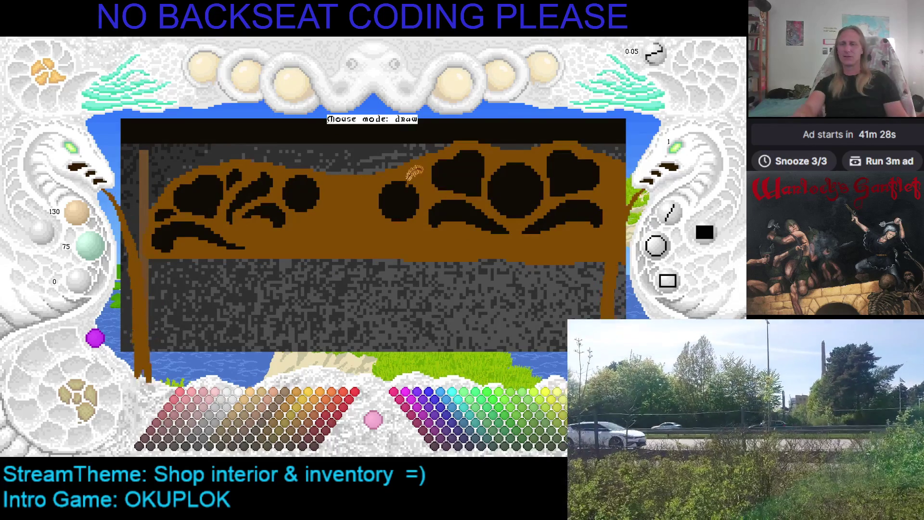
key(ctrl+v)
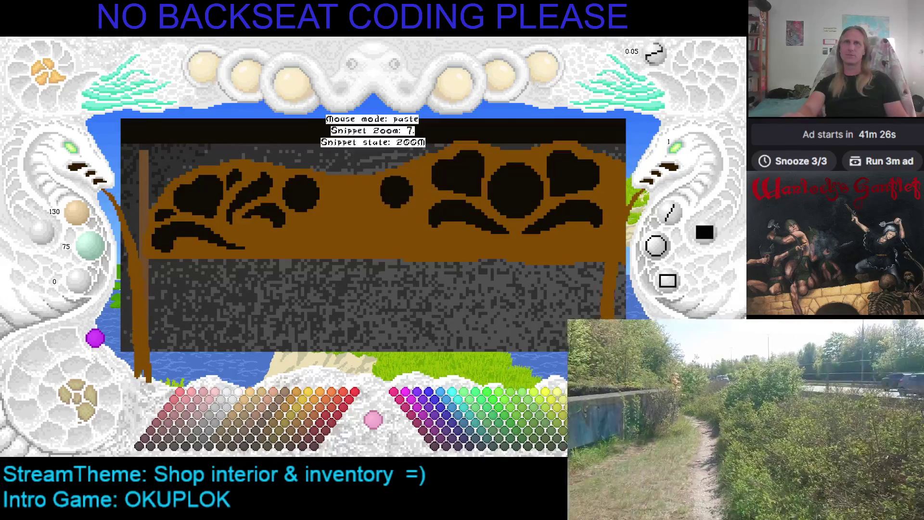
click(407, 188)
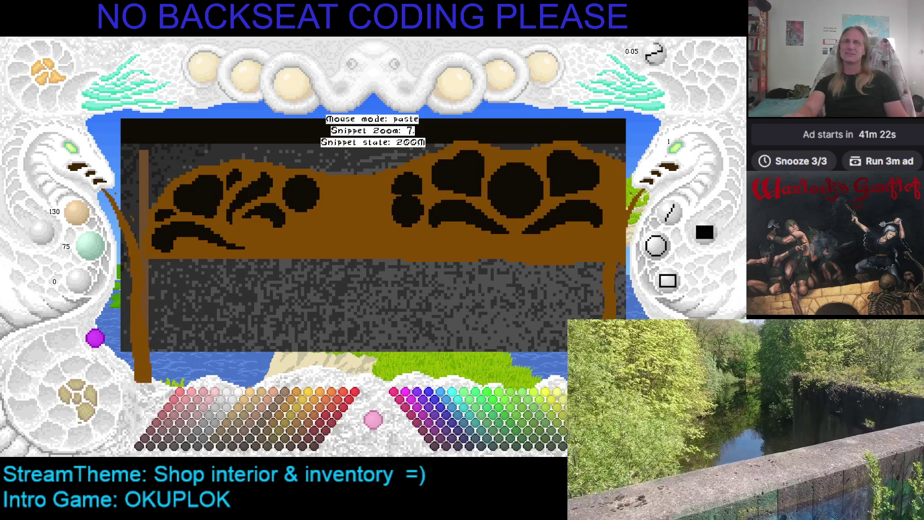
key(Escape)
scroll(87, 161, down, 3)
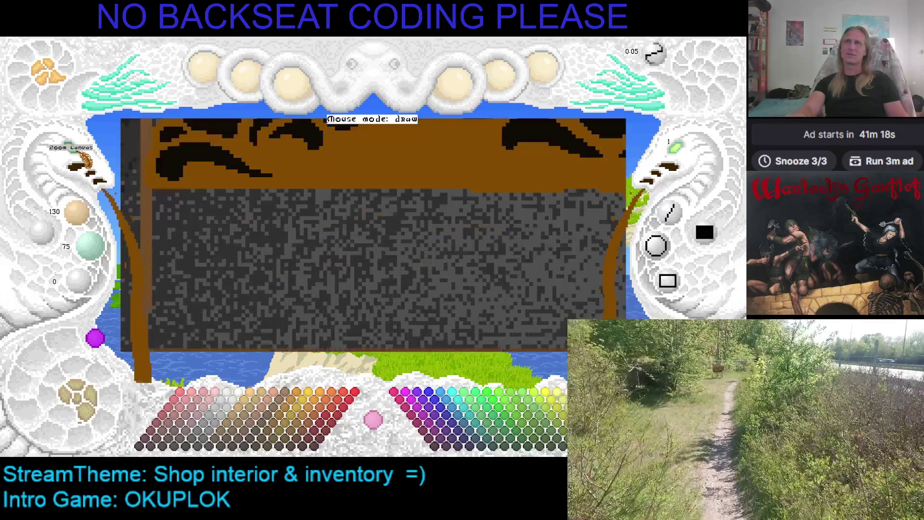
Zoom in, stamp a circle in the middle gap, then undo the stray stamp.
scroll(106, 192, up, 5)
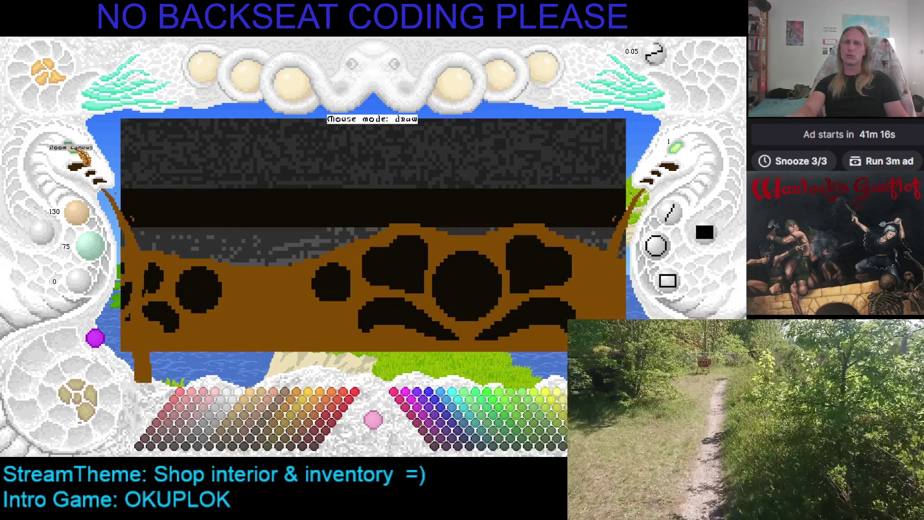
click(83, 157)
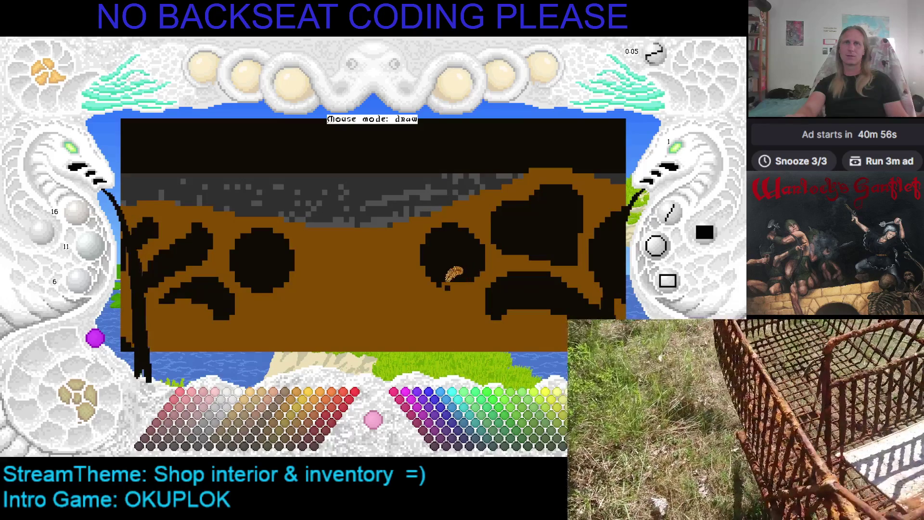
right_click(472, 274)
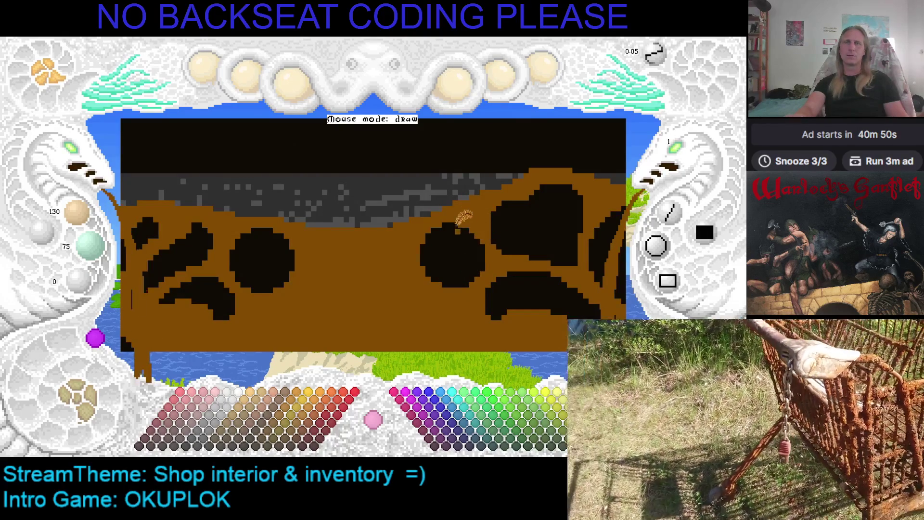
drag(459, 217, 416, 205)
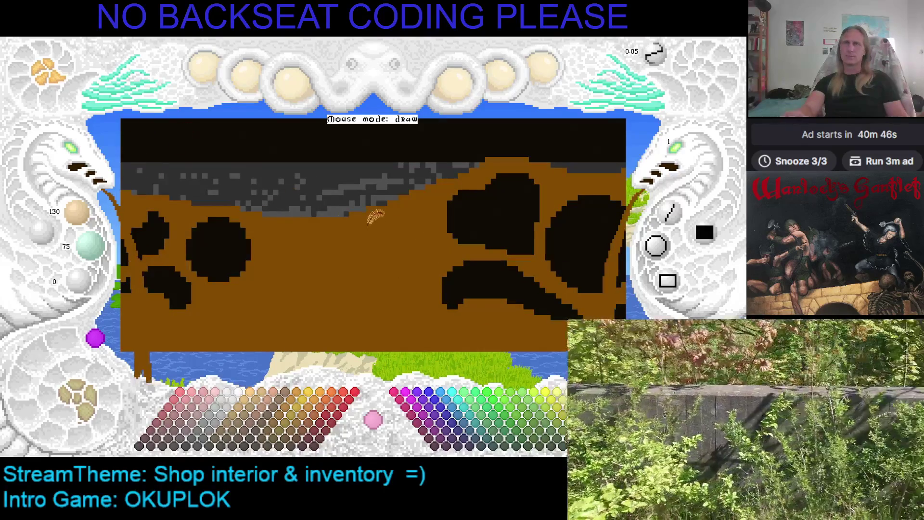
key(ctrl+v)
scroll(392, 243, up, 1)
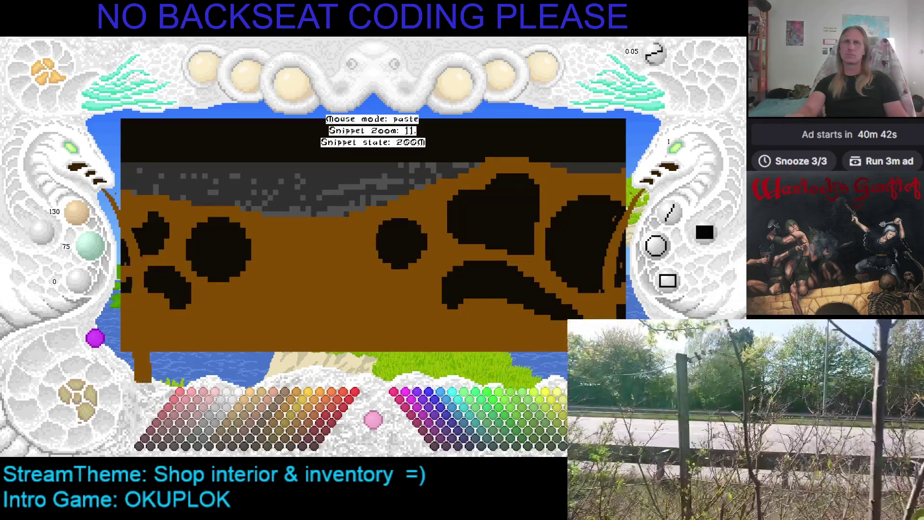
click(400, 247)
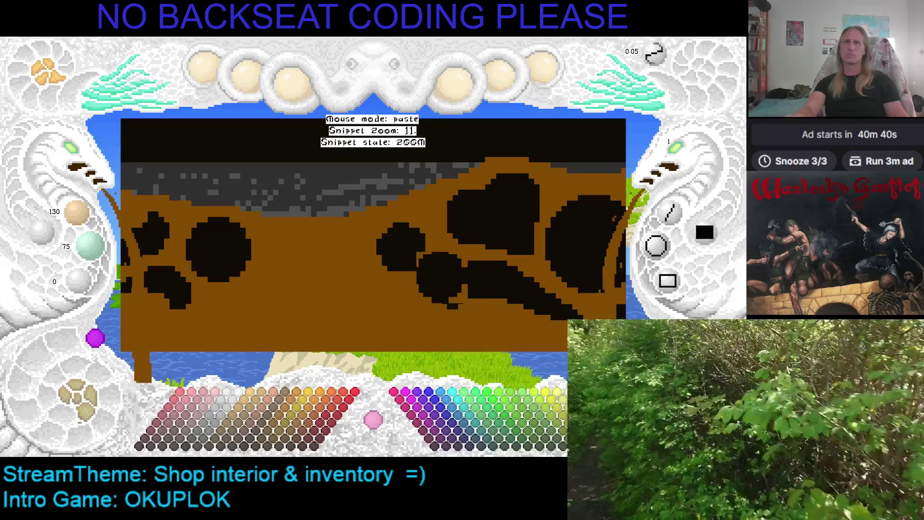
key(Escape)
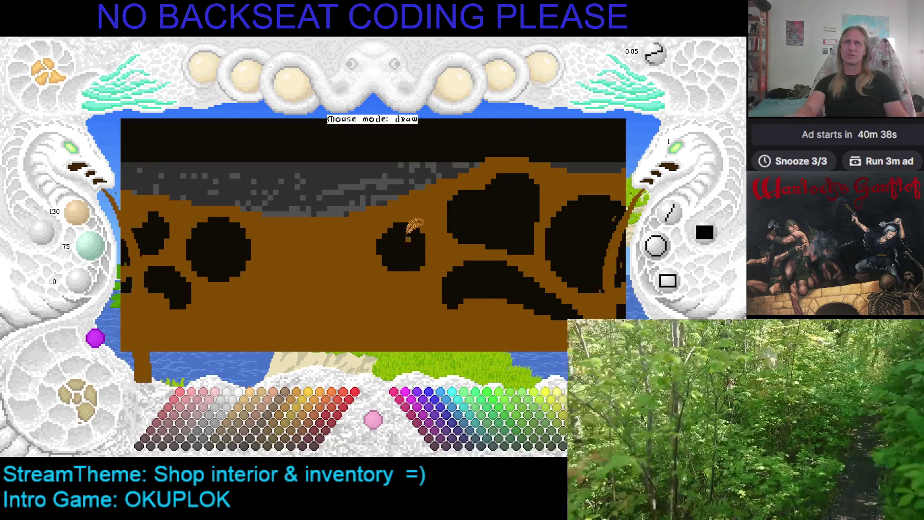
right_click(412, 231)
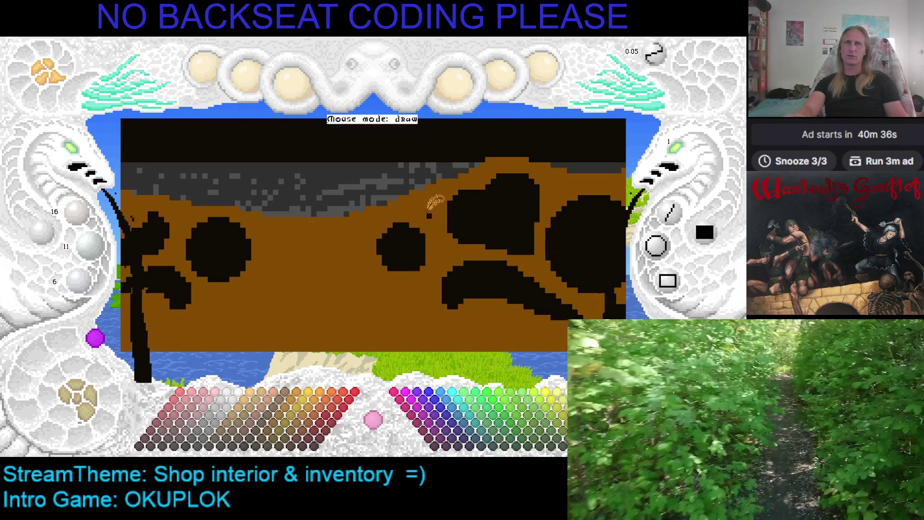
key(ctrl+z)
key(ctrl+z)
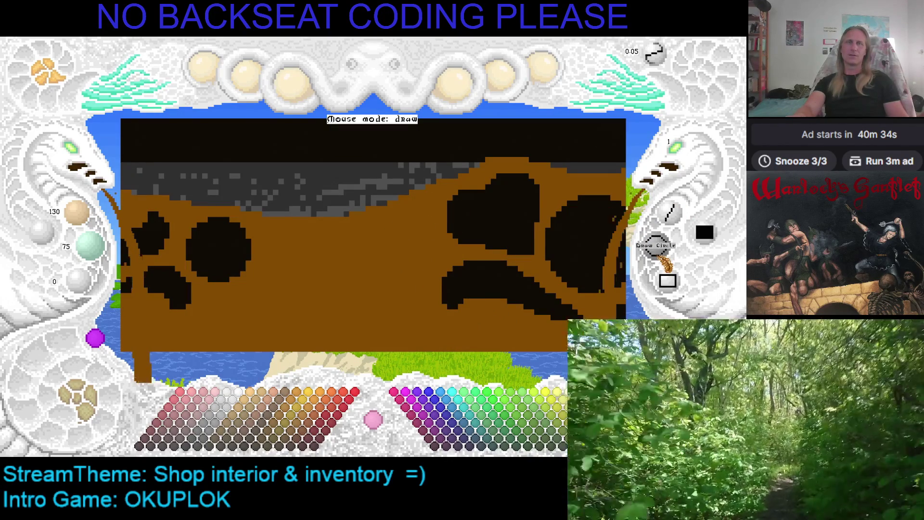
key(ctrl+y)
Draw a circle in the middle gap with Draw Circle and fill it solid black.
click(666, 244)
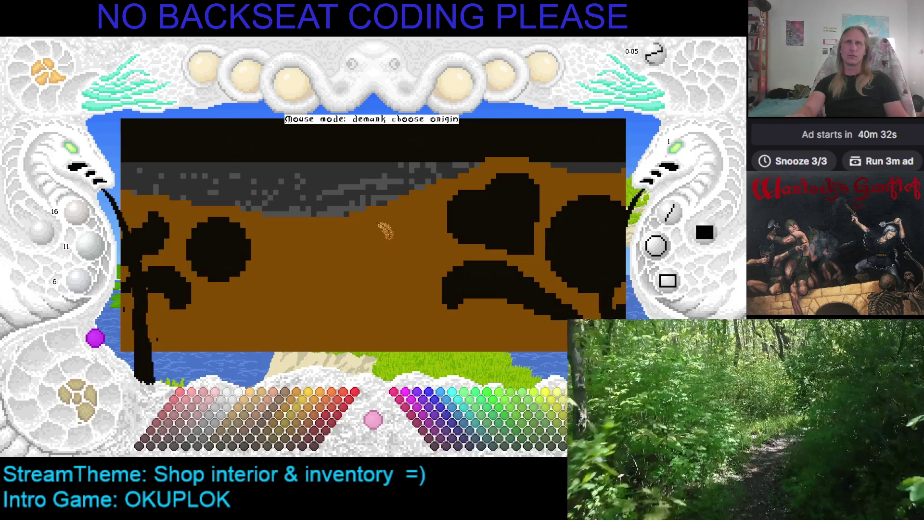
click(368, 218)
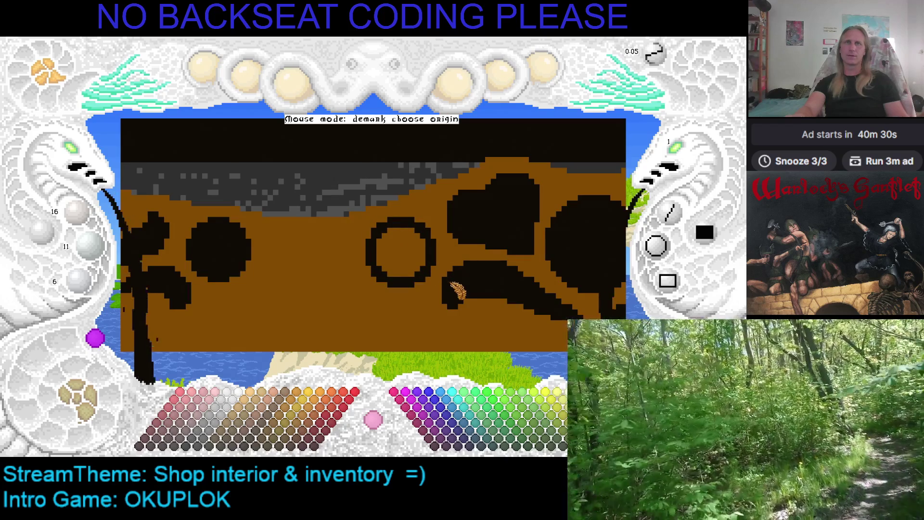
click(478, 278)
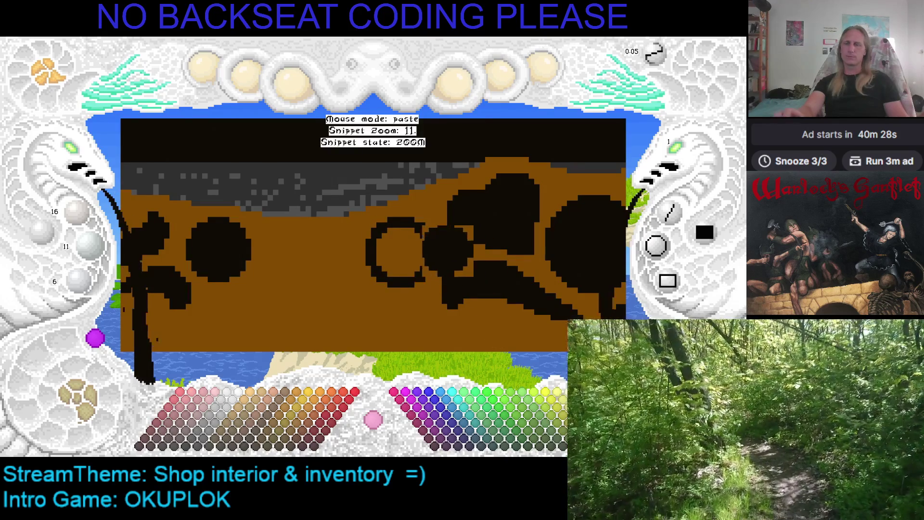
key(Escape)
click(387, 235)
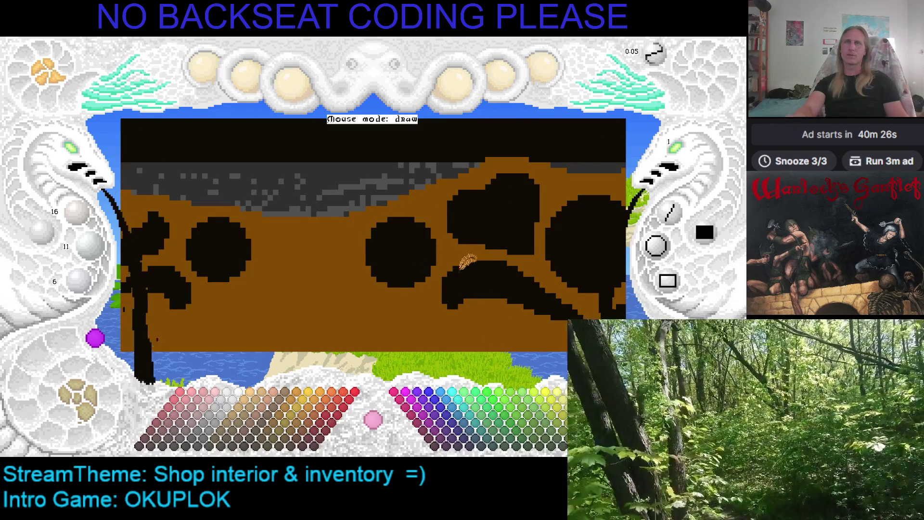
key(Down)
key(Left)
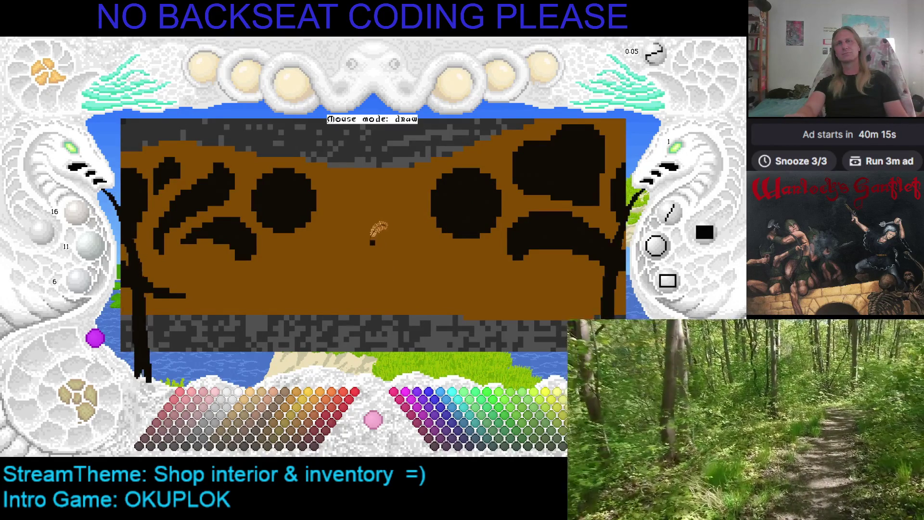
mouse_move(340, 238)
mouse_down()
mouse_move(422, 243)
mouse_move(378, 243)
mouse_move(368, 231)
mouse_up()
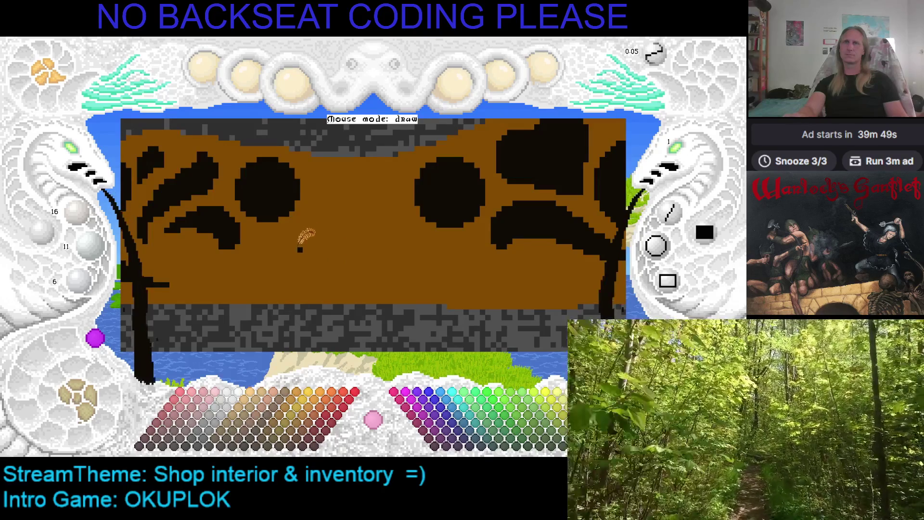
mouse_move(266, 256)
mouse_down()
mouse_move(292, 223)
mouse_move(319, 254)
mouse_move(299, 241)
mouse_move(271, 260)
mouse_move(266, 253)
mouse_move(299, 243)
mouse_move(328, 265)
mouse_move(320, 245)
mouse_move(289, 237)
mouse_up()
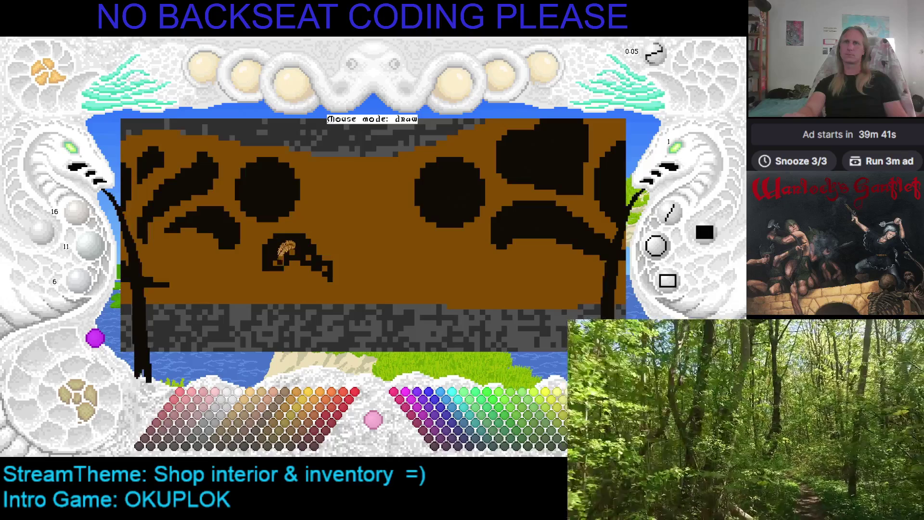
mouse_move(294, 247)
mouse_down()
mouse_move(337, 262)
mouse_move(306, 233)
mouse_move(351, 258)
mouse_up()
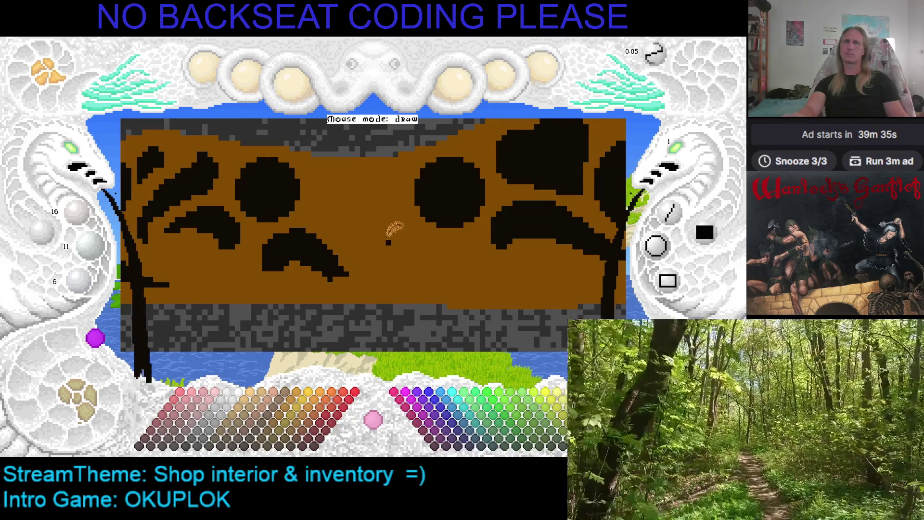
right_click(308, 263)
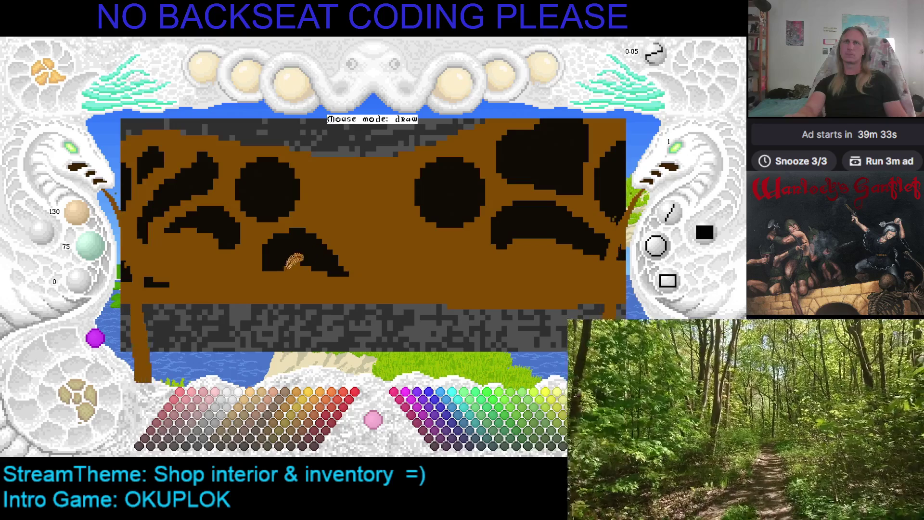
right_click(273, 236)
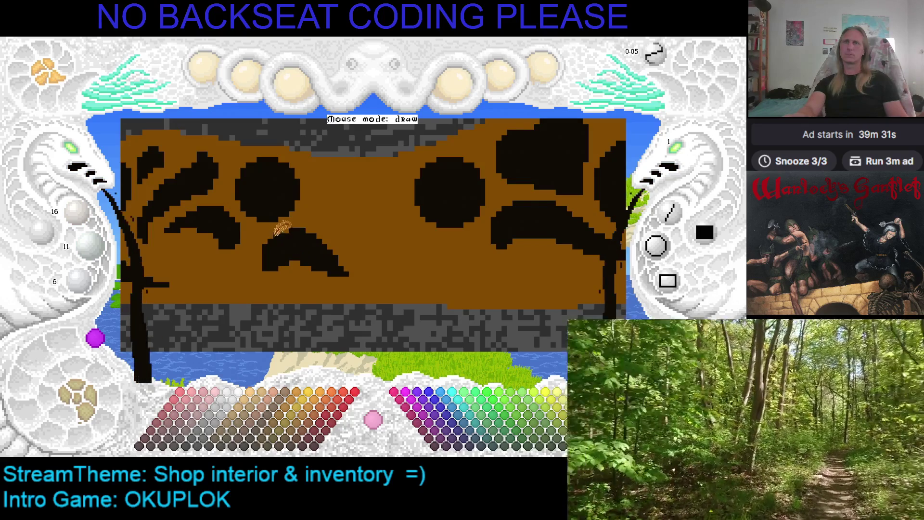
right_click(269, 228)
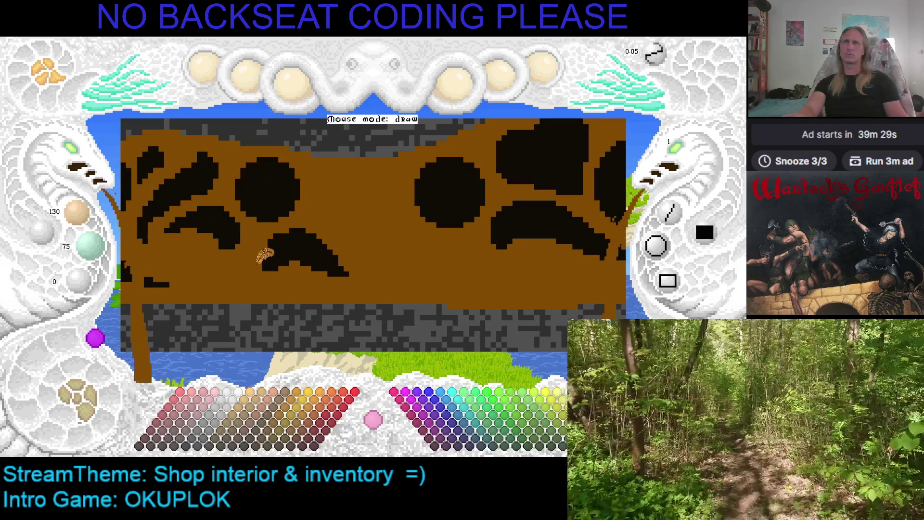
right_click(295, 230)
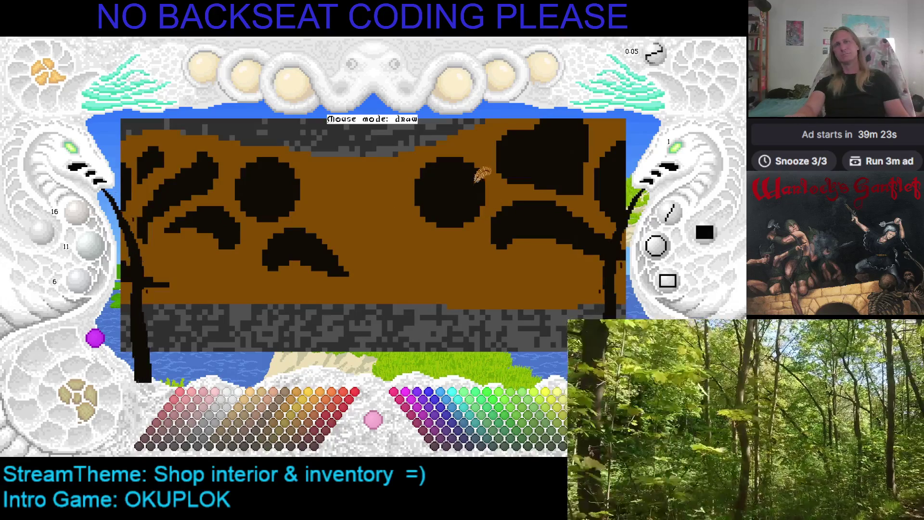
right_click(297, 269)
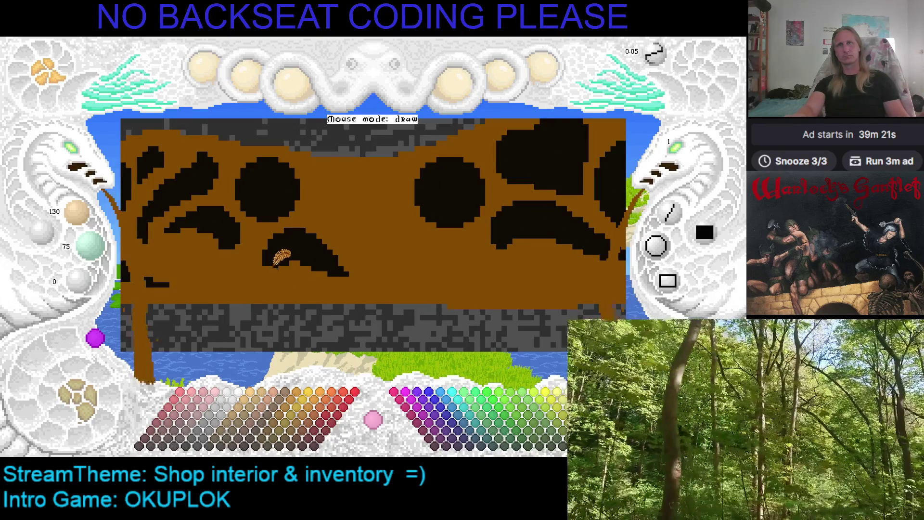
right_click(302, 249)
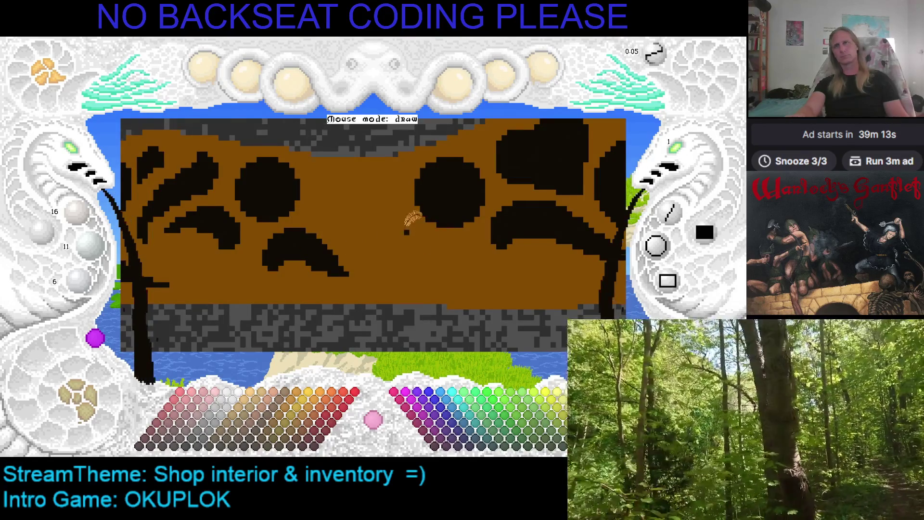
Sample brown and fill the arc beneath the left circle.
drag(414, 222, 362, 221)
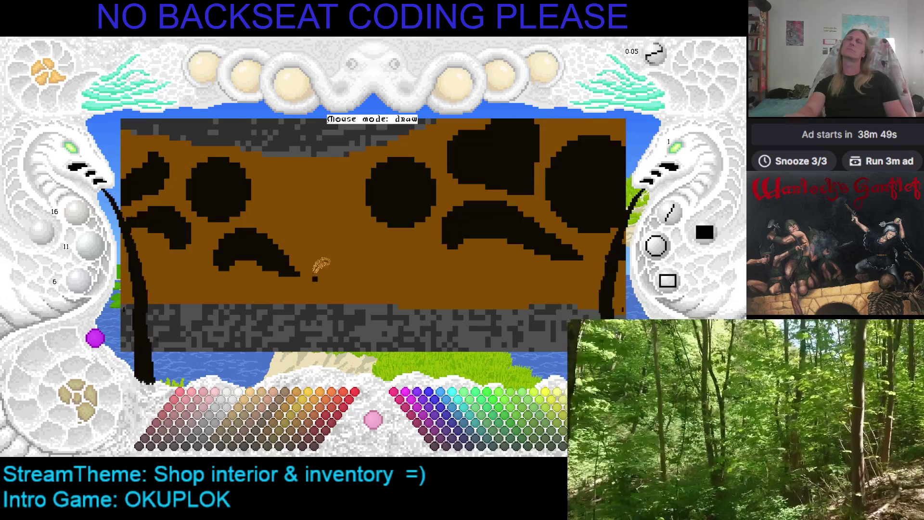
mouse_move(330, 248)
mouse_down()
mouse_move(464, 237)
mouse_move(449, 259)
mouse_up()
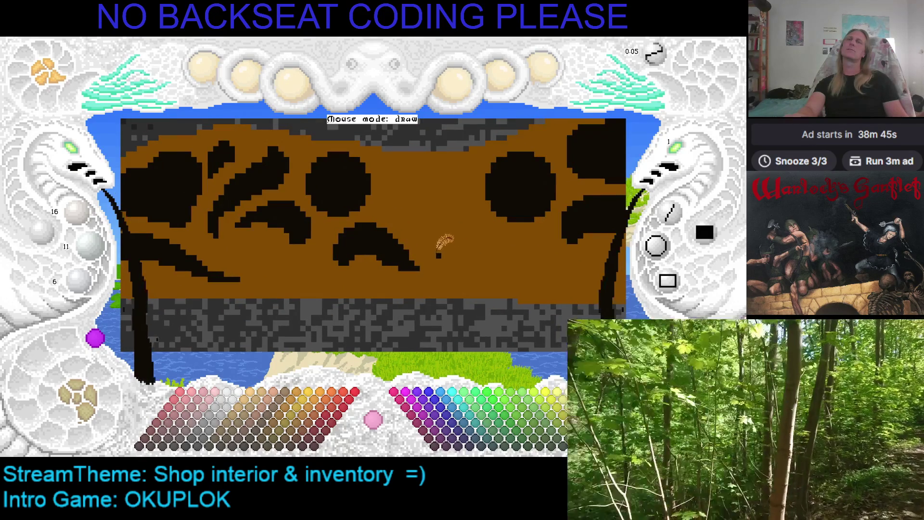
right_click(414, 216)
click(397, 226)
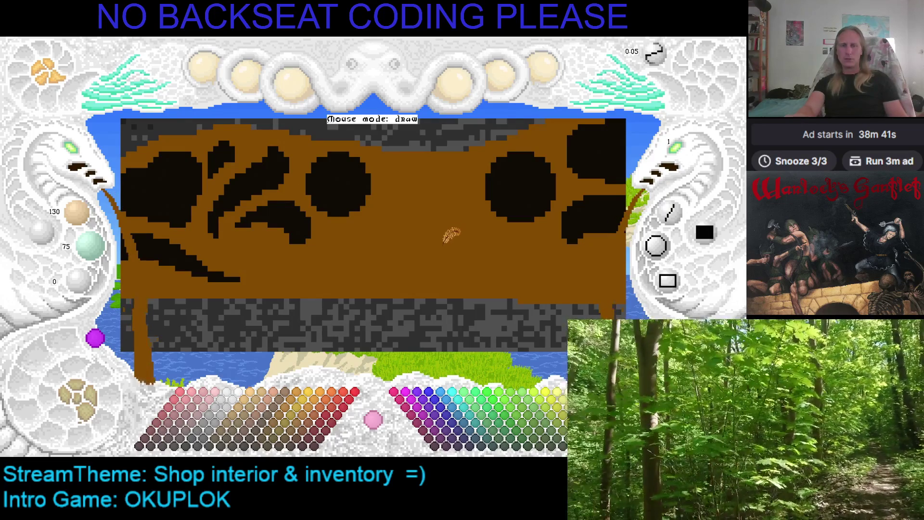
Sample black and draw two curling strokes in the left swirl cluster.
drag(450, 238, 392, 239)
right_click(456, 186)
mouse_move(457, 187)
mouse_down()
mouse_move(300, 200)
mouse_move(544, 197)
mouse_move(488, 197)
mouse_up()
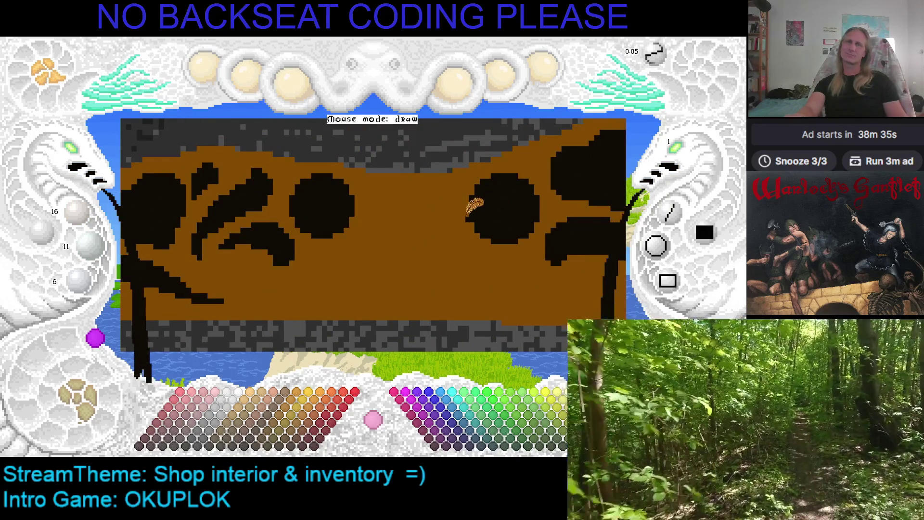
mouse_move(481, 207)
mouse_down()
mouse_move(344, 232)
mouse_move(501, 202)
mouse_move(411, 192)
mouse_move(438, 192)
mouse_move(440, 203)
mouse_move(417, 201)
mouse_up()
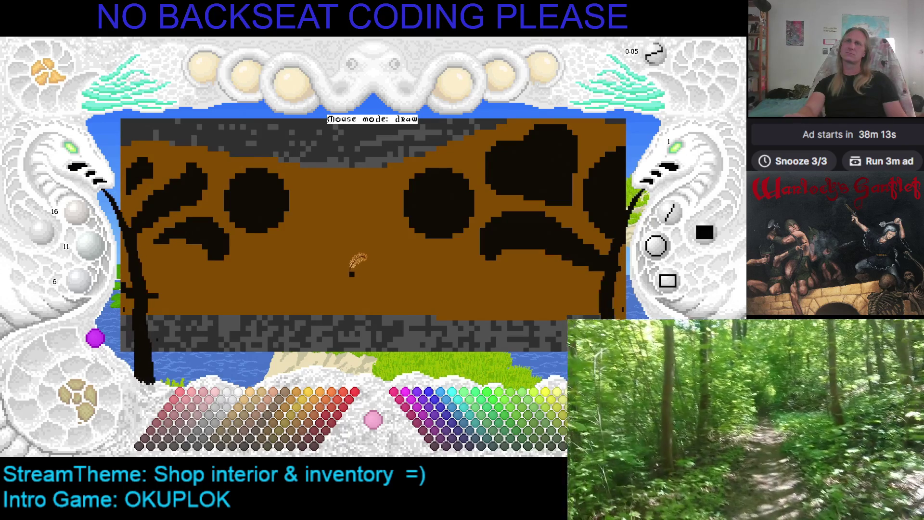
mouse_move(350, 276)
mouse_down()
mouse_move(478, 243)
mouse_move(466, 248)
mouse_up()
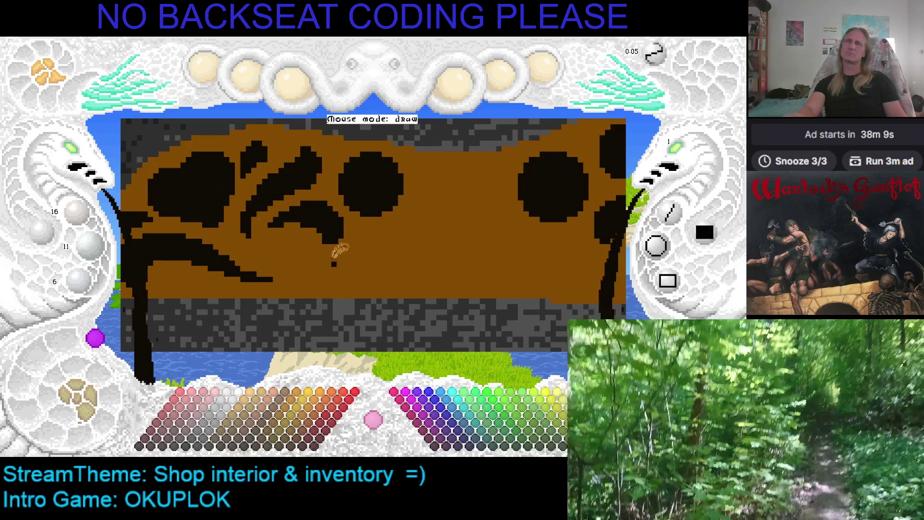
mouse_move(289, 264)
mouse_down()
mouse_move(276, 248)
mouse_move(296, 243)
mouse_move(295, 264)
mouse_move(297, 241)
mouse_up()
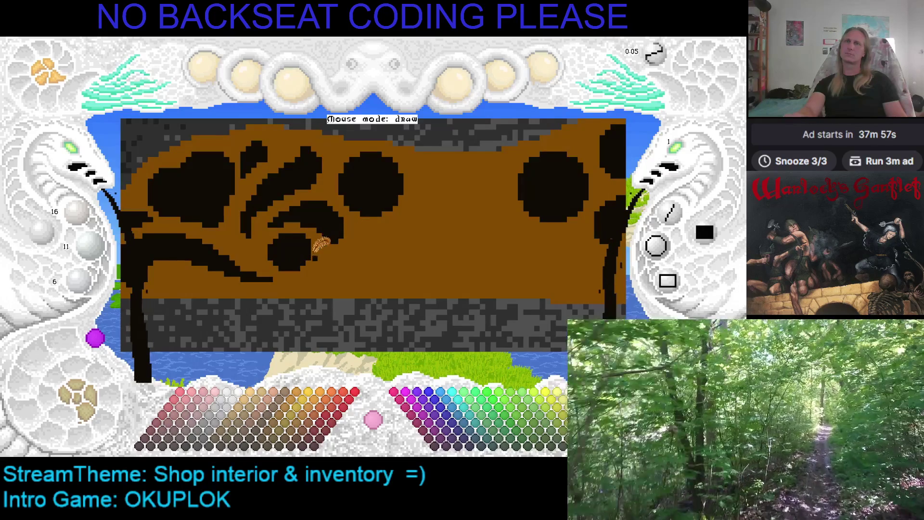
drag(277, 259, 312, 223)
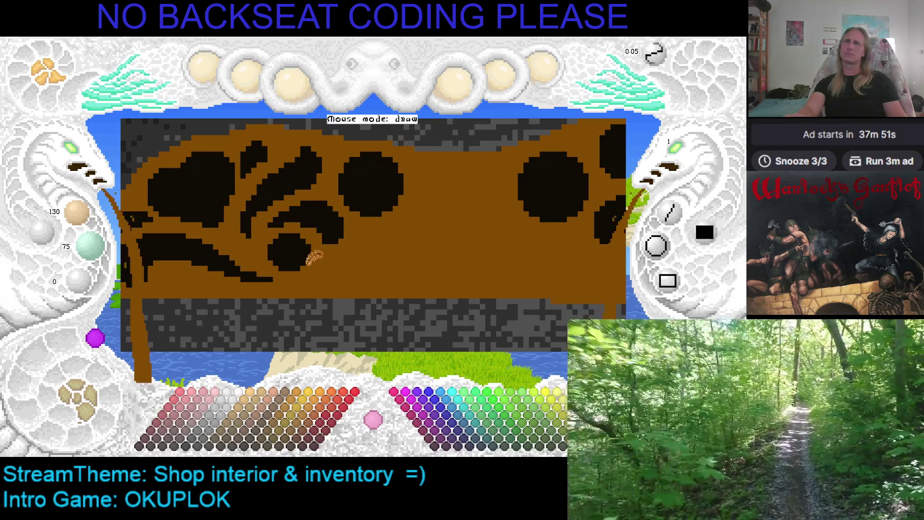
key(Right)
key(Right)
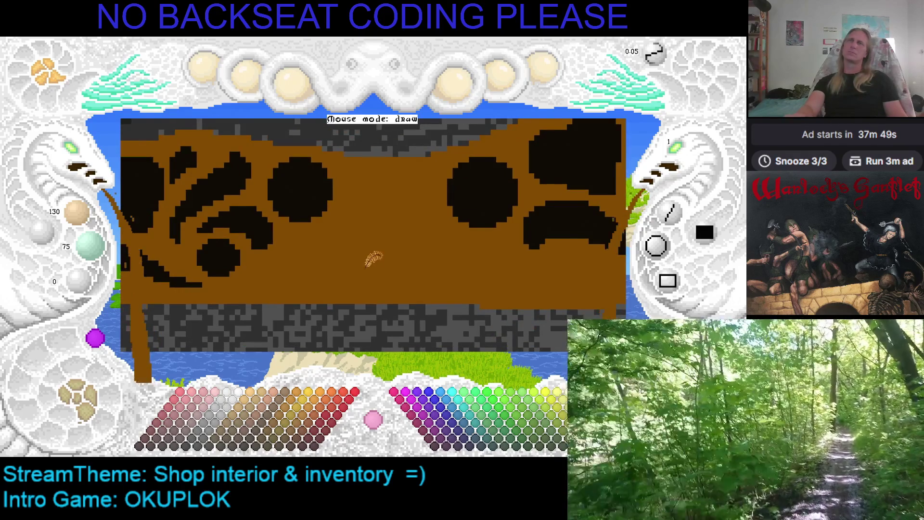
key(Left)
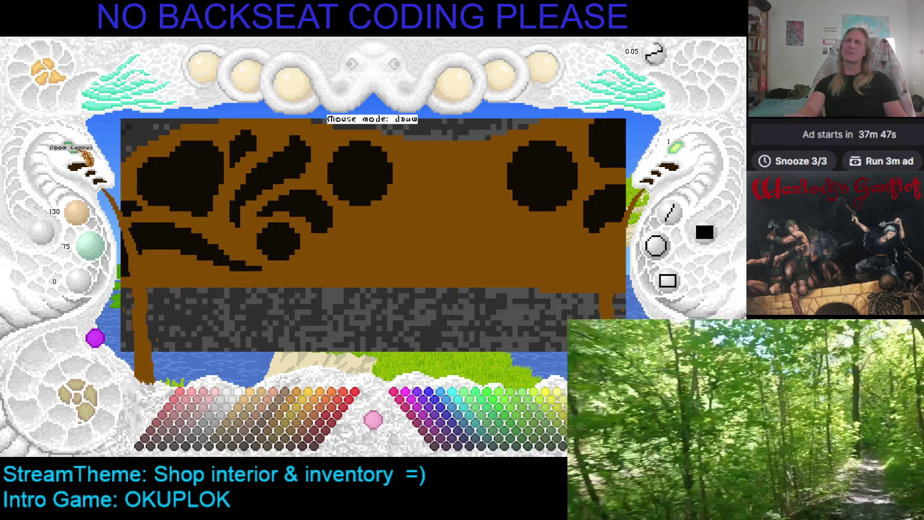
key(Up)
key(Down)
key(Left)
key(Up)
mouse_move(365, 243)
mouse_down()
mouse_move(377, 215)
mouse_move(495, 182)
mouse_move(286, 217)
mouse_move(335, 232)
mouse_move(297, 244)
mouse_up()
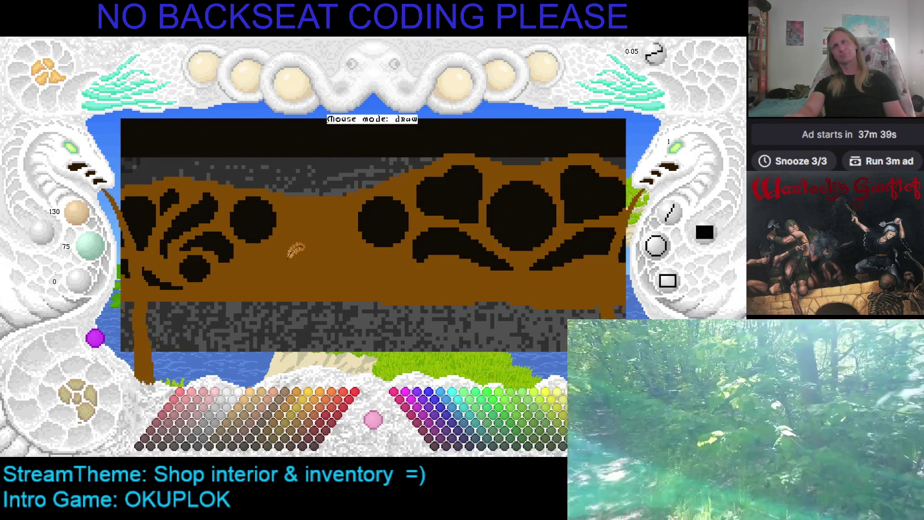
click(77, 155)
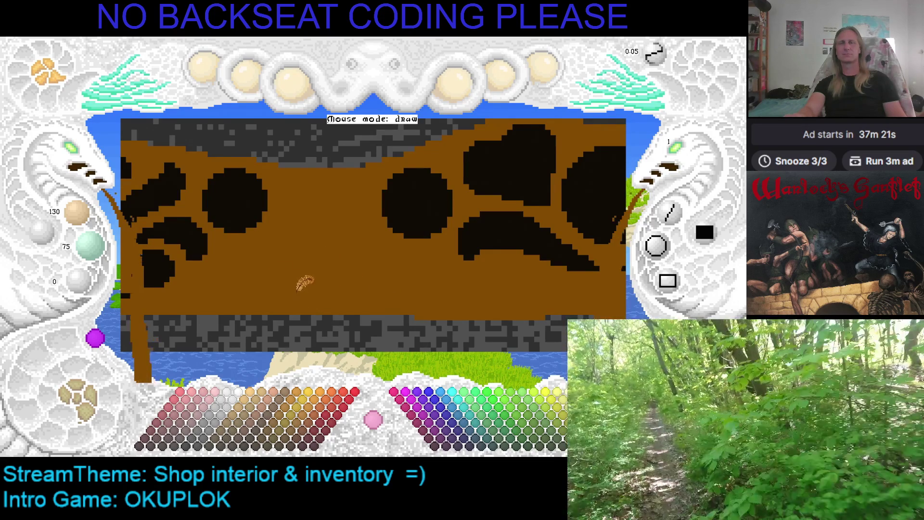
key(Left)
key(Up)
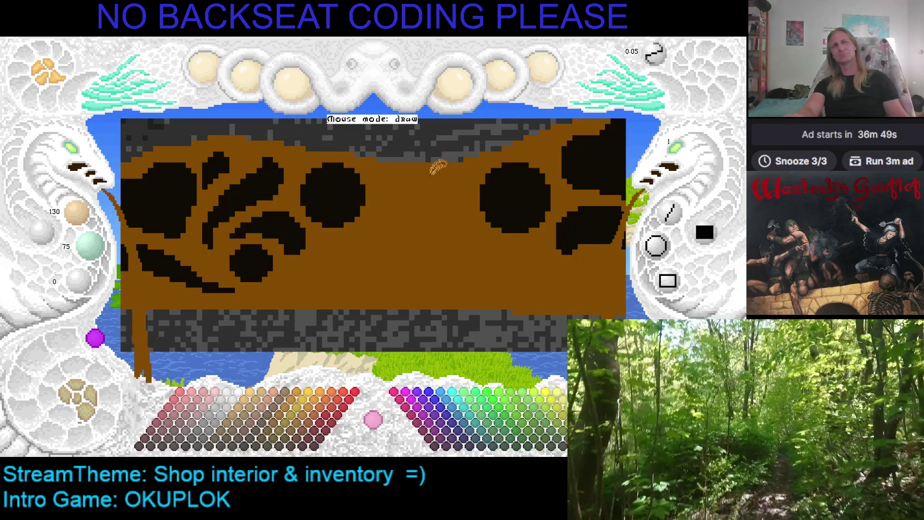
key(space)
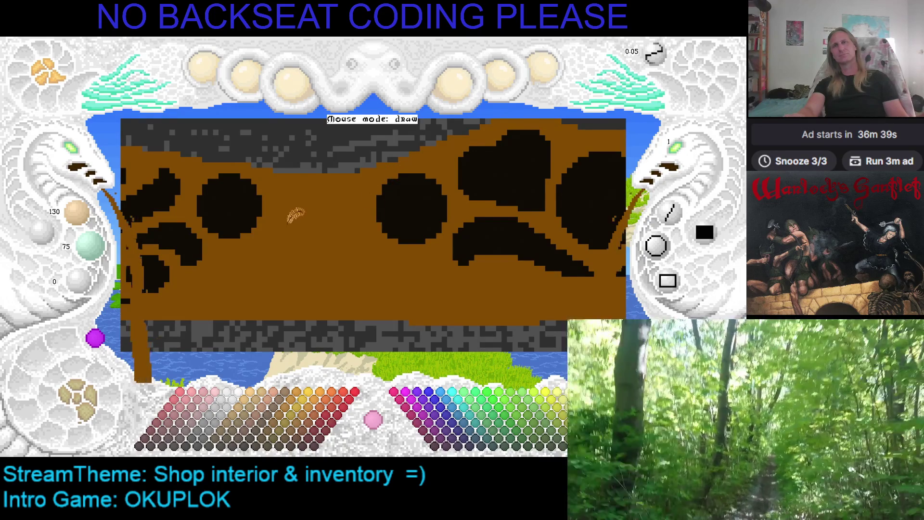
key(Left)
key(Left)
key(Left)
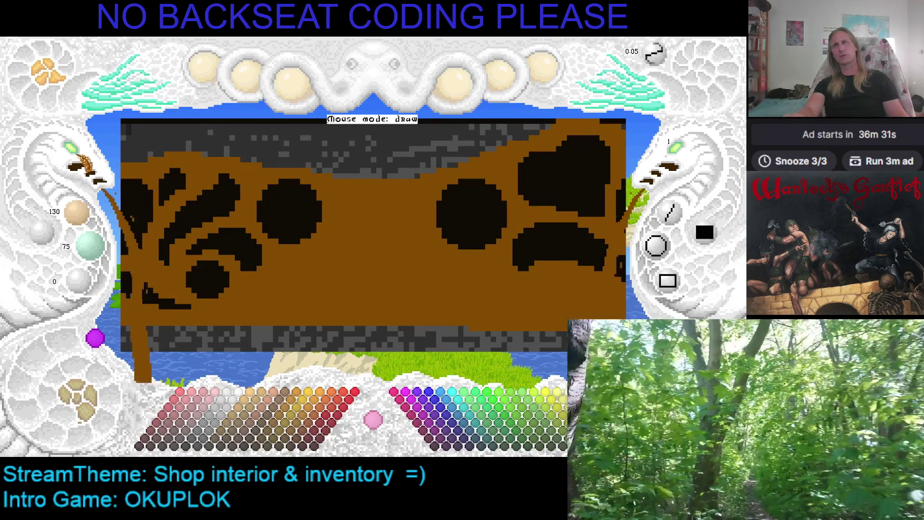
Save the banner drawing with Ctrl+S.
key(Up)
key(Up)
key(Left)
key(Left)
key(Left)
key(Down)
key(Down)
key(Right)
key(Right)
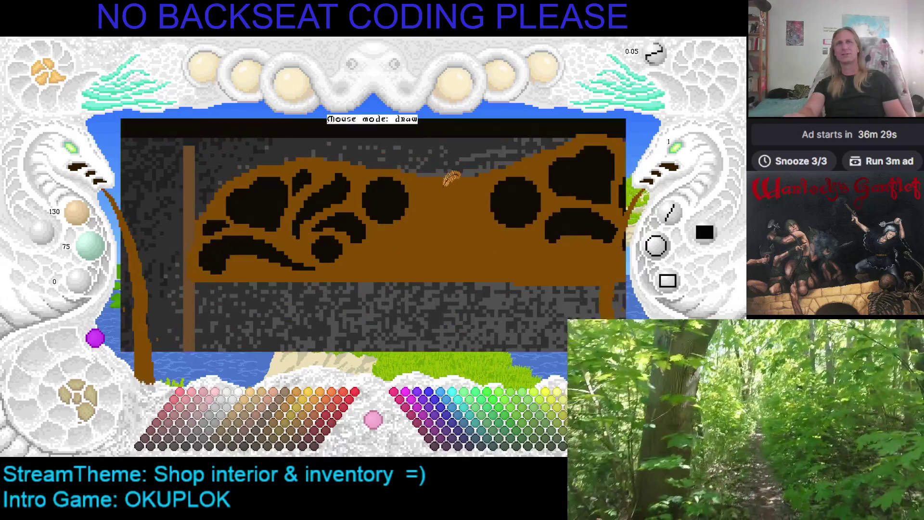
key(Up)
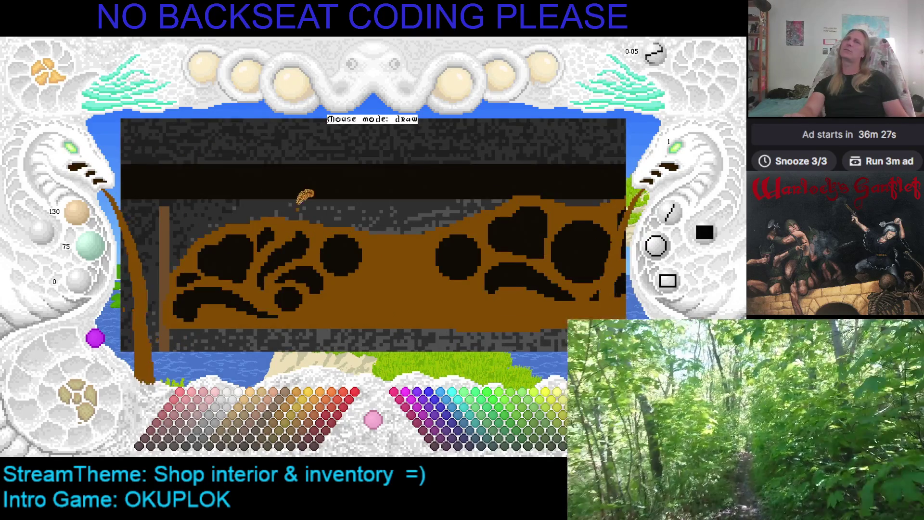
key(Right)
key(Right)
key(ctrl+s)
key(Left)
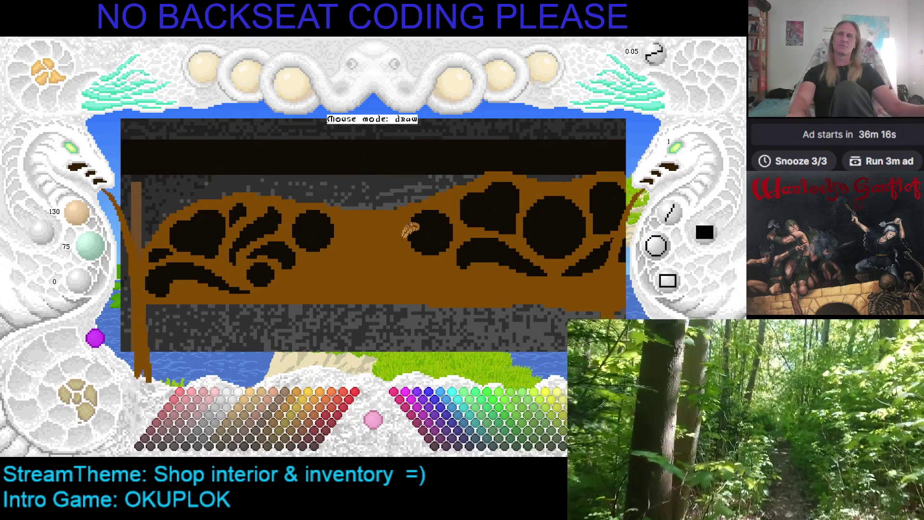
Zoom out to show the whole banner with swirl clusters at both ends.
drag(411, 230, 361, 220)
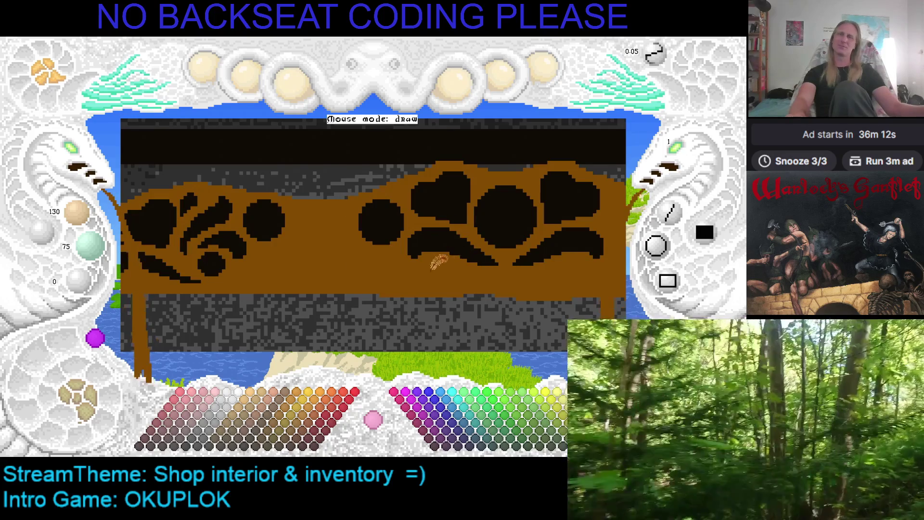
drag(401, 253, 467, 251)
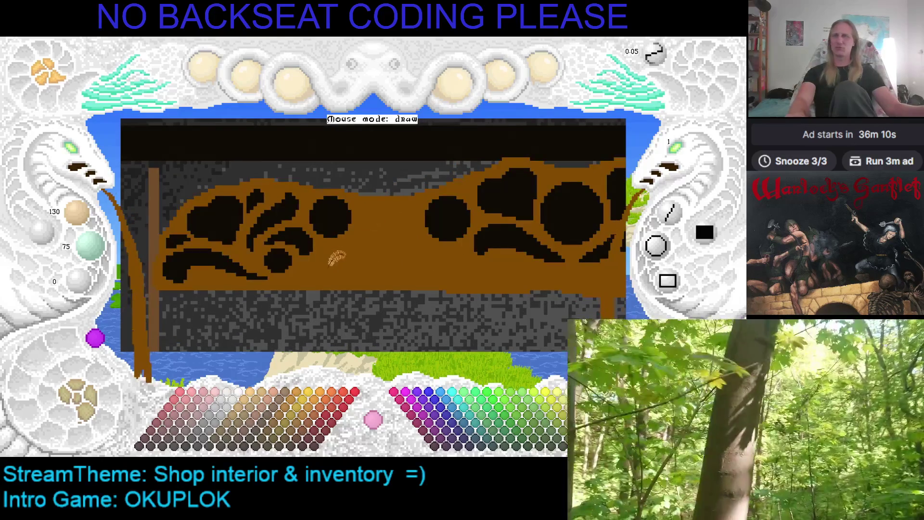
mouse_move(373, 244)
mouse_down()
mouse_move(320, 246)
mouse_move(278, 268)
mouse_move(346, 243)
mouse_up()
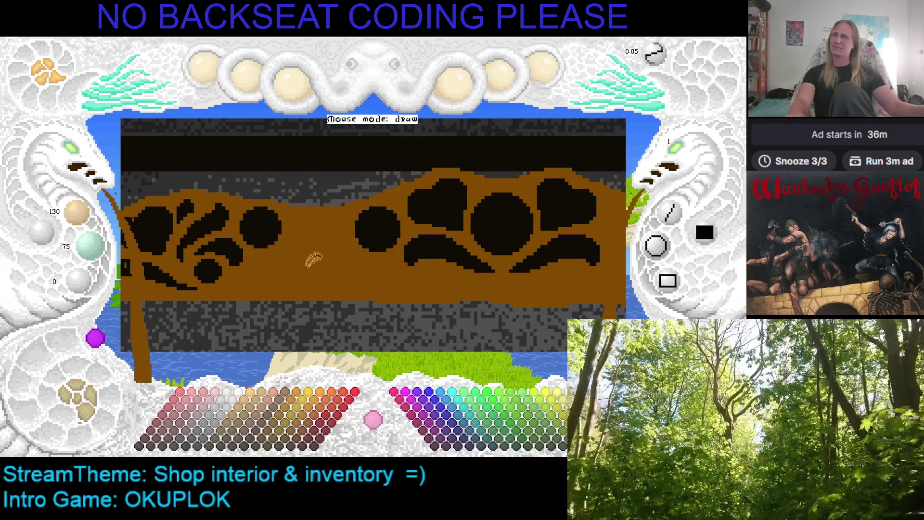
click(69, 154)
click(70, 154)
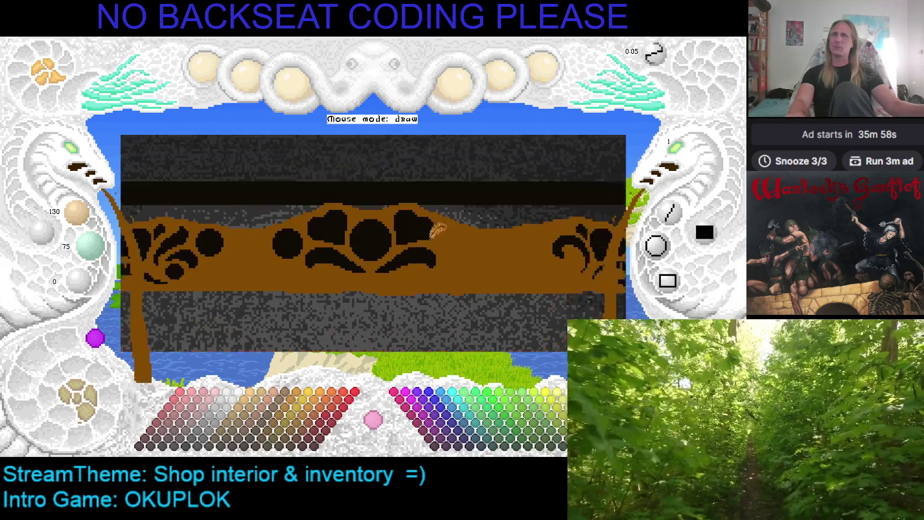